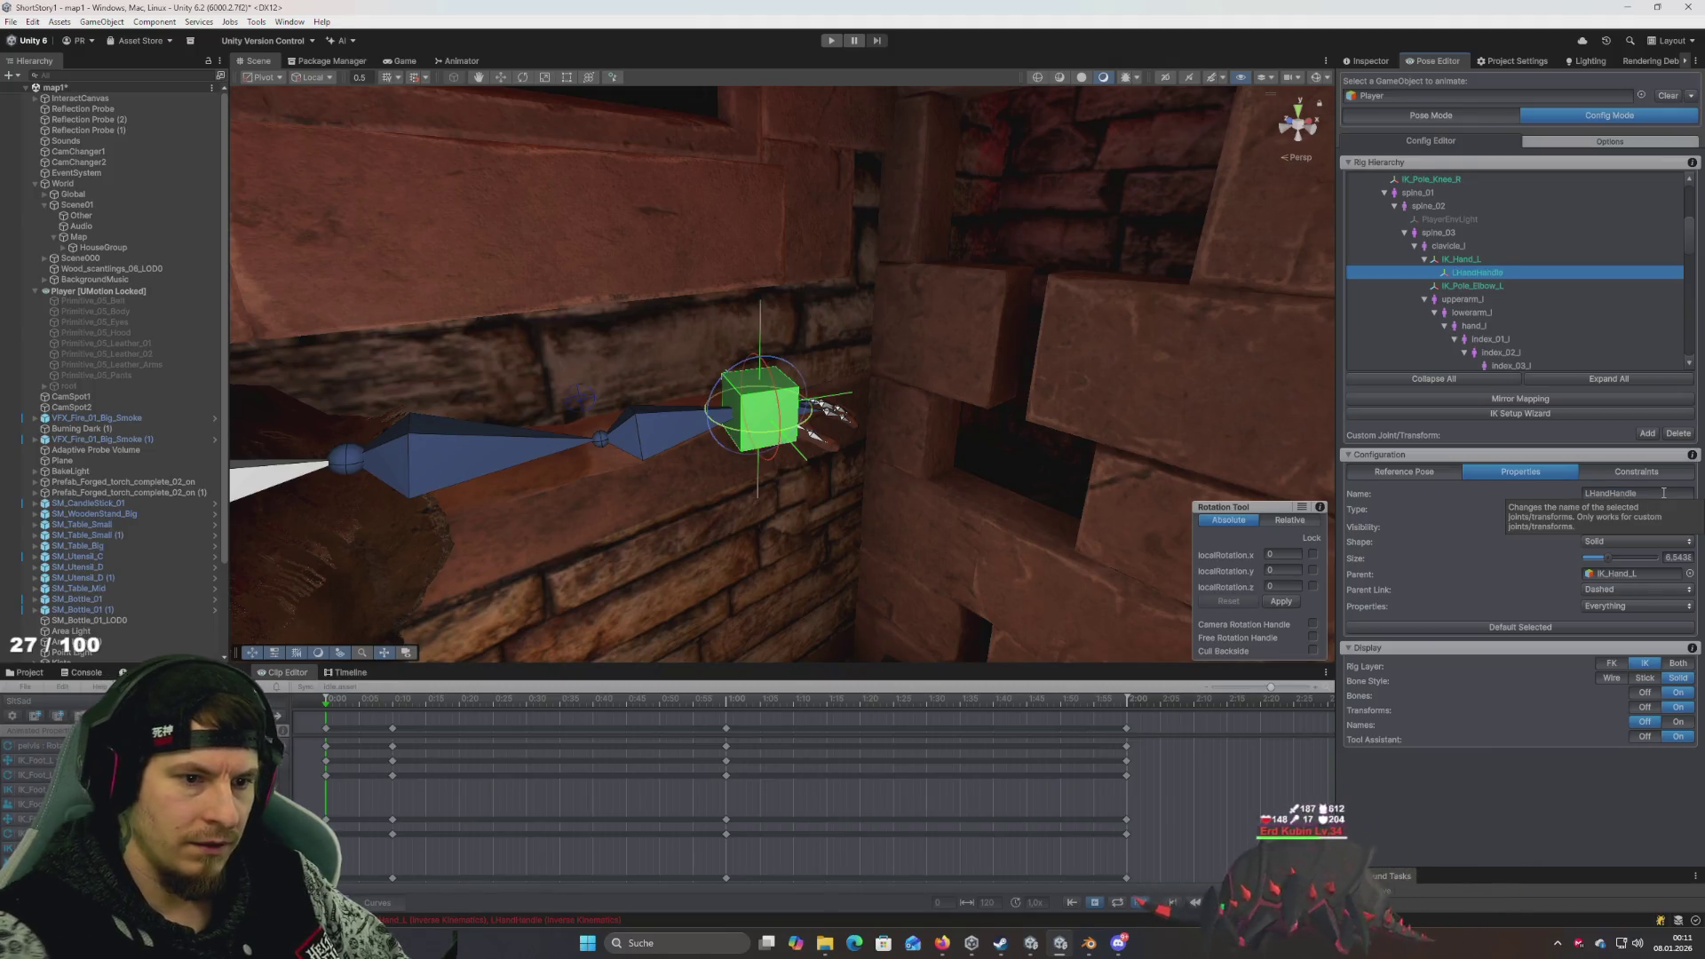
- Reparent the LHandHandle custom transform from IK_Hand_L to Player
click(1639, 509)
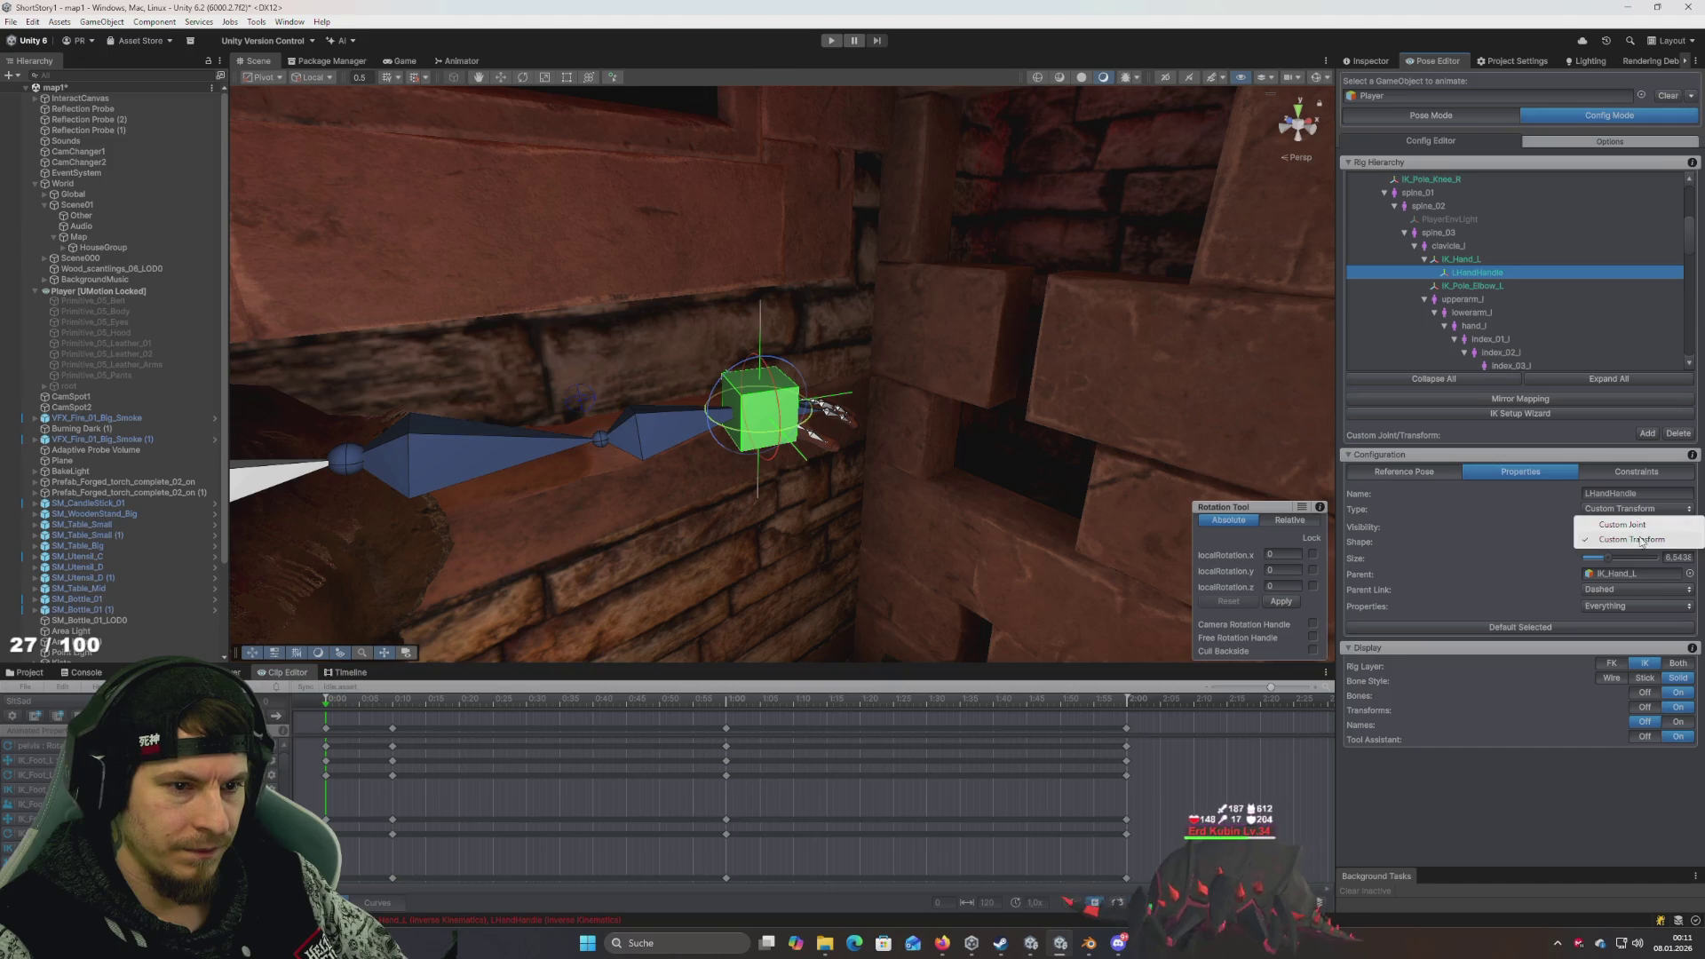
click(1617, 518)
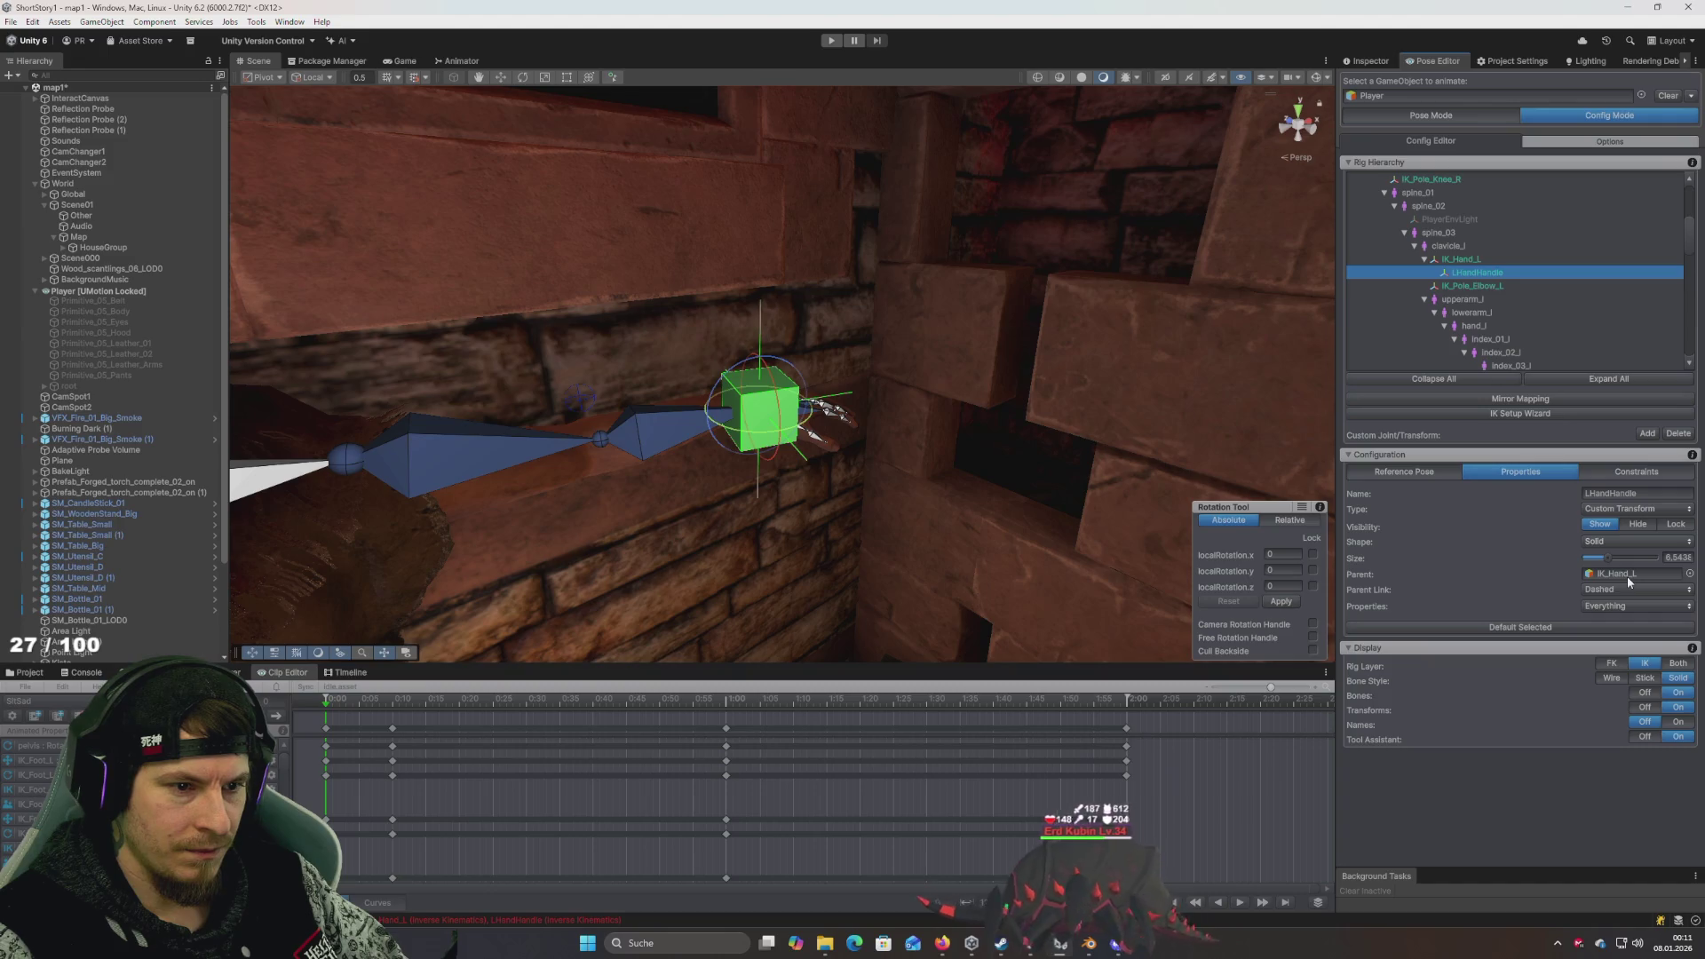
click(1690, 574)
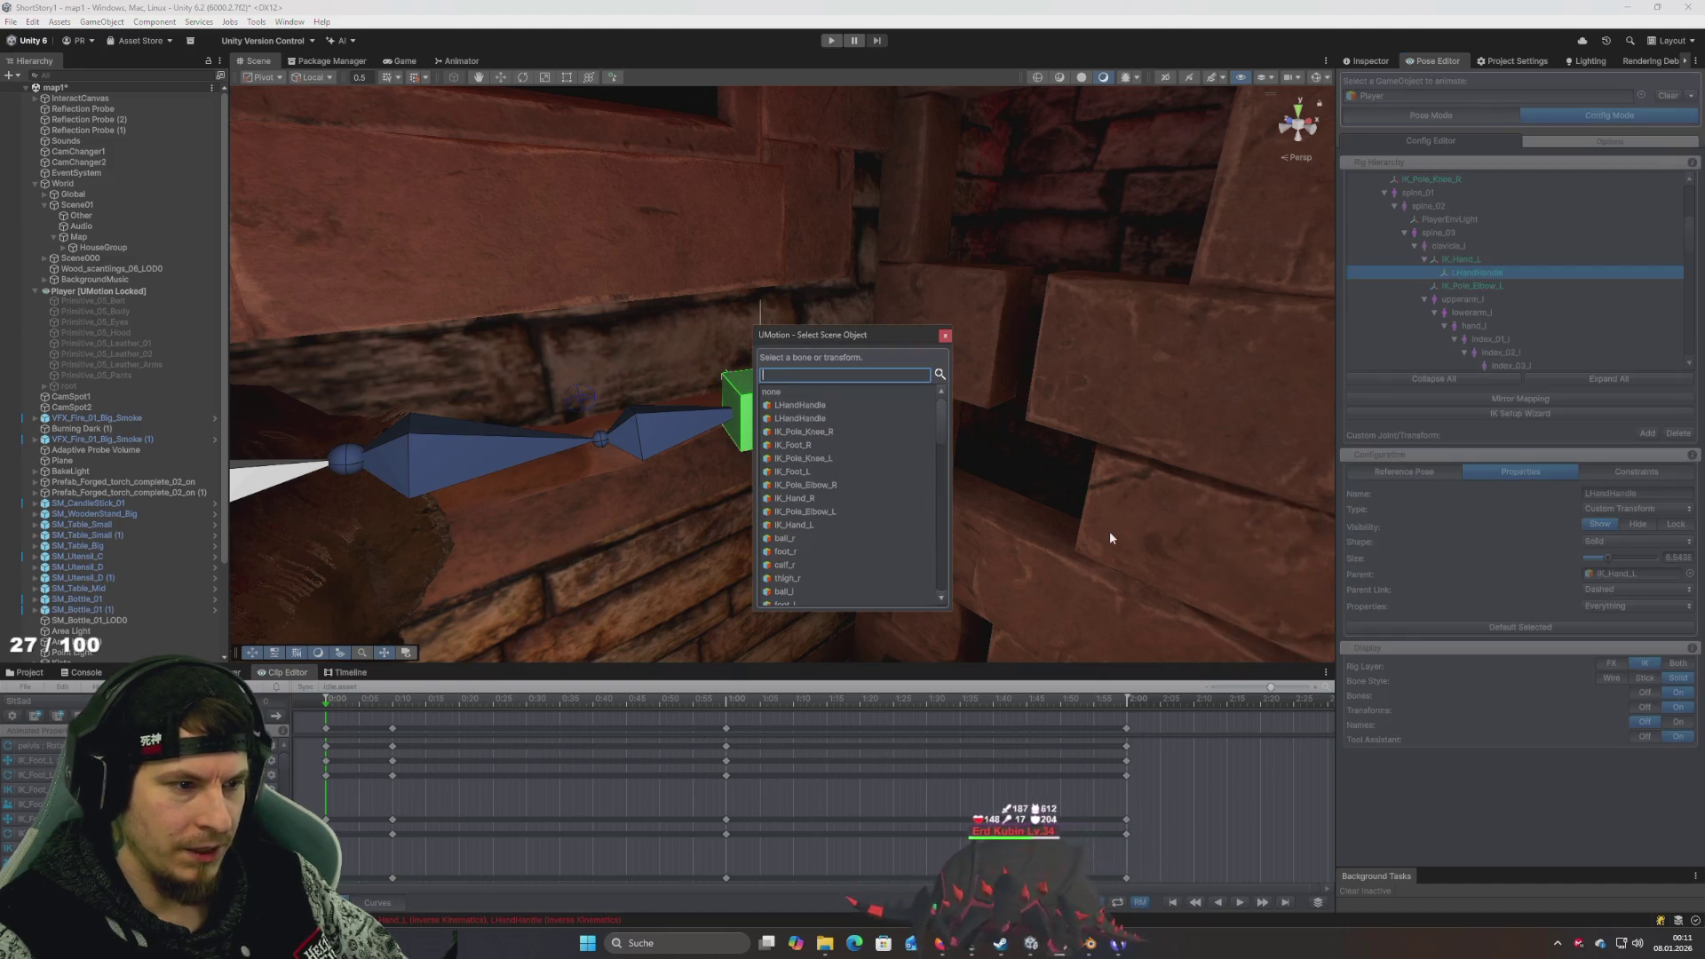
scroll(893, 514, down, 10)
double_click(786, 599)
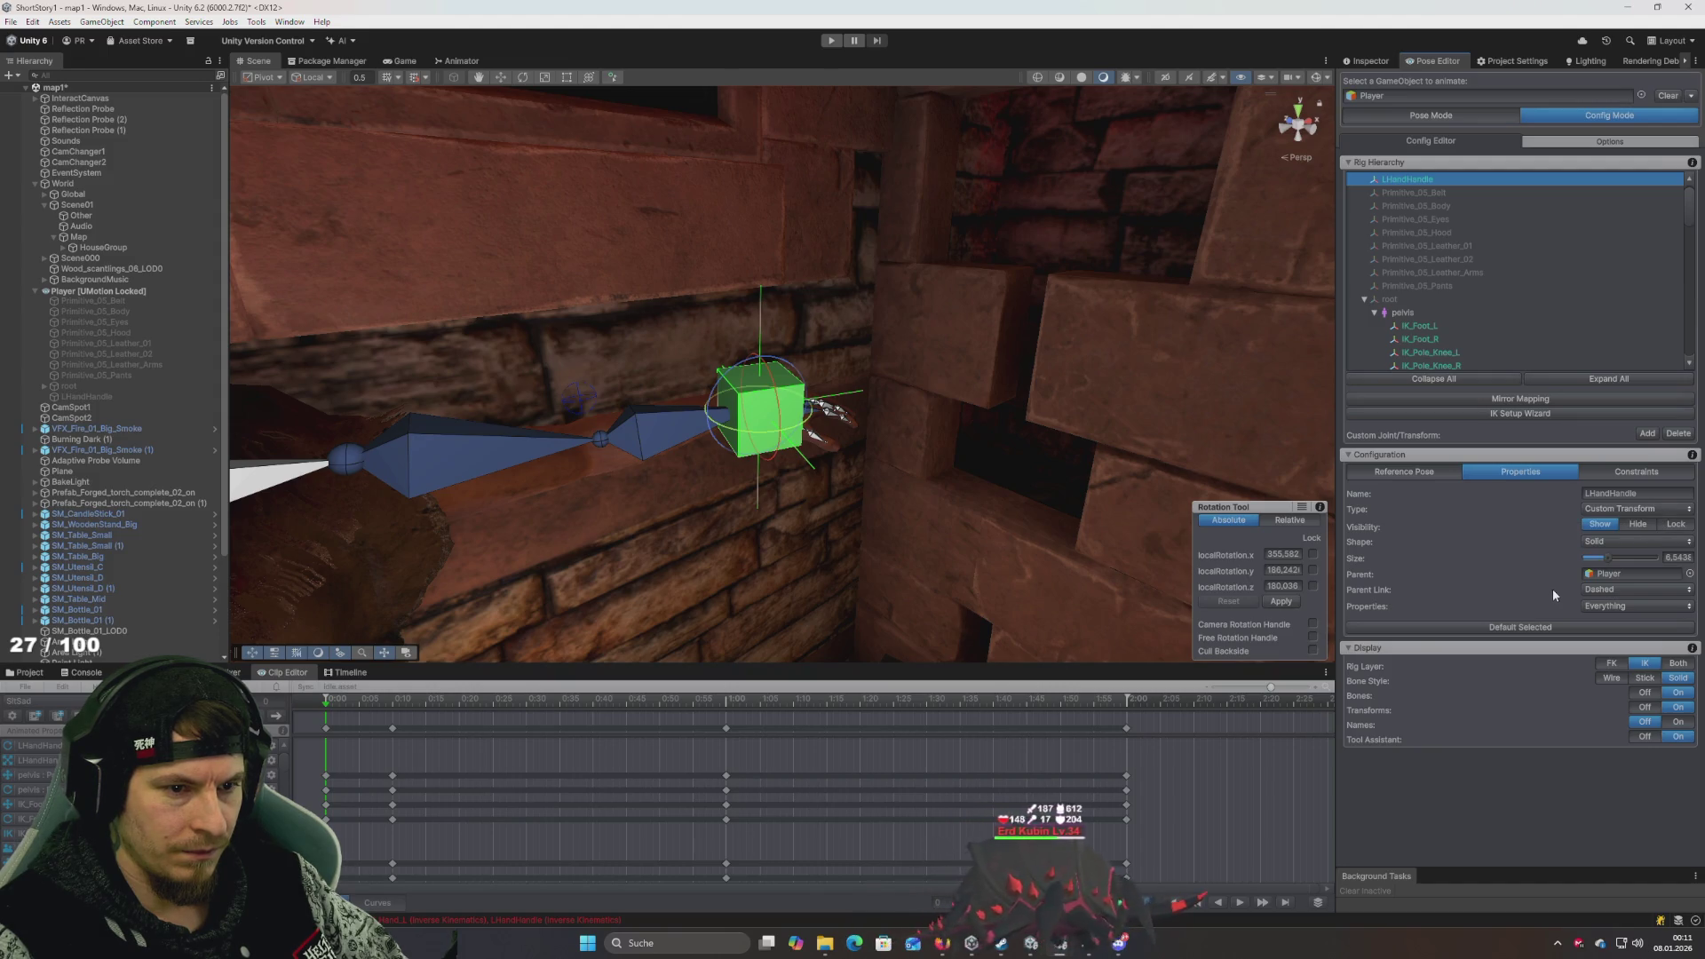
- Add an Inverse Kinematics constraint to LHandHandle
click(1632, 473)
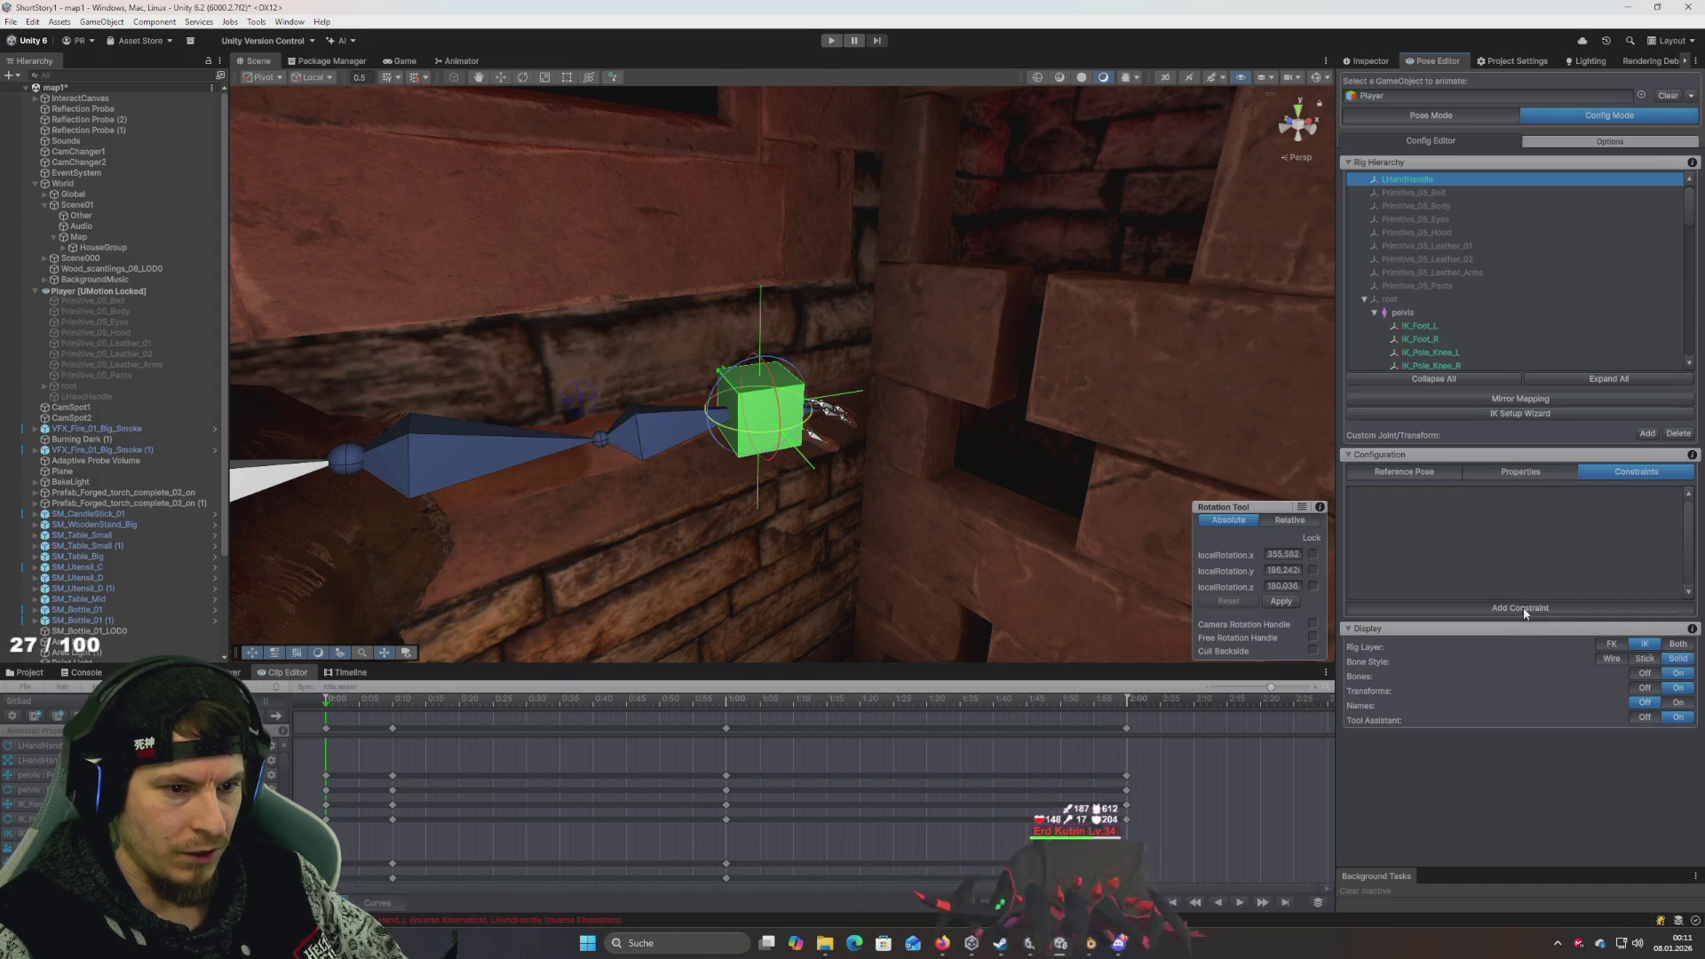
click(1572, 608)
click(1601, 619)
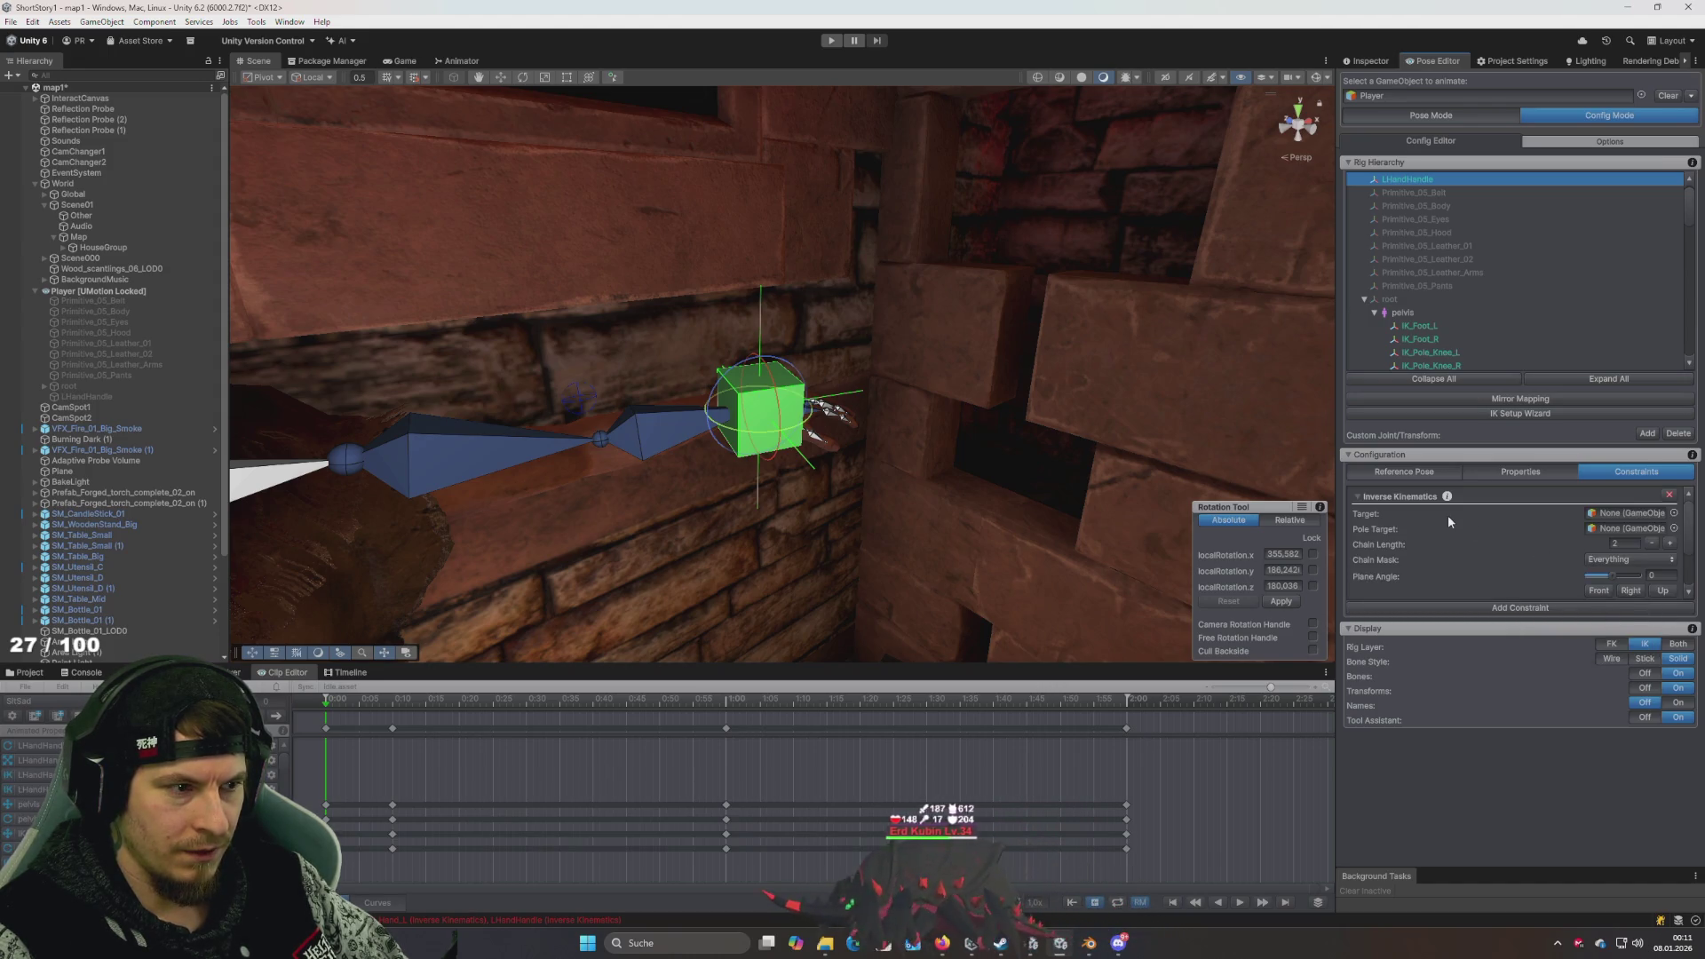
- Set the IK constraint's Target to the hand_l bone, searching 'hand'
click(1674, 514)
text(han)
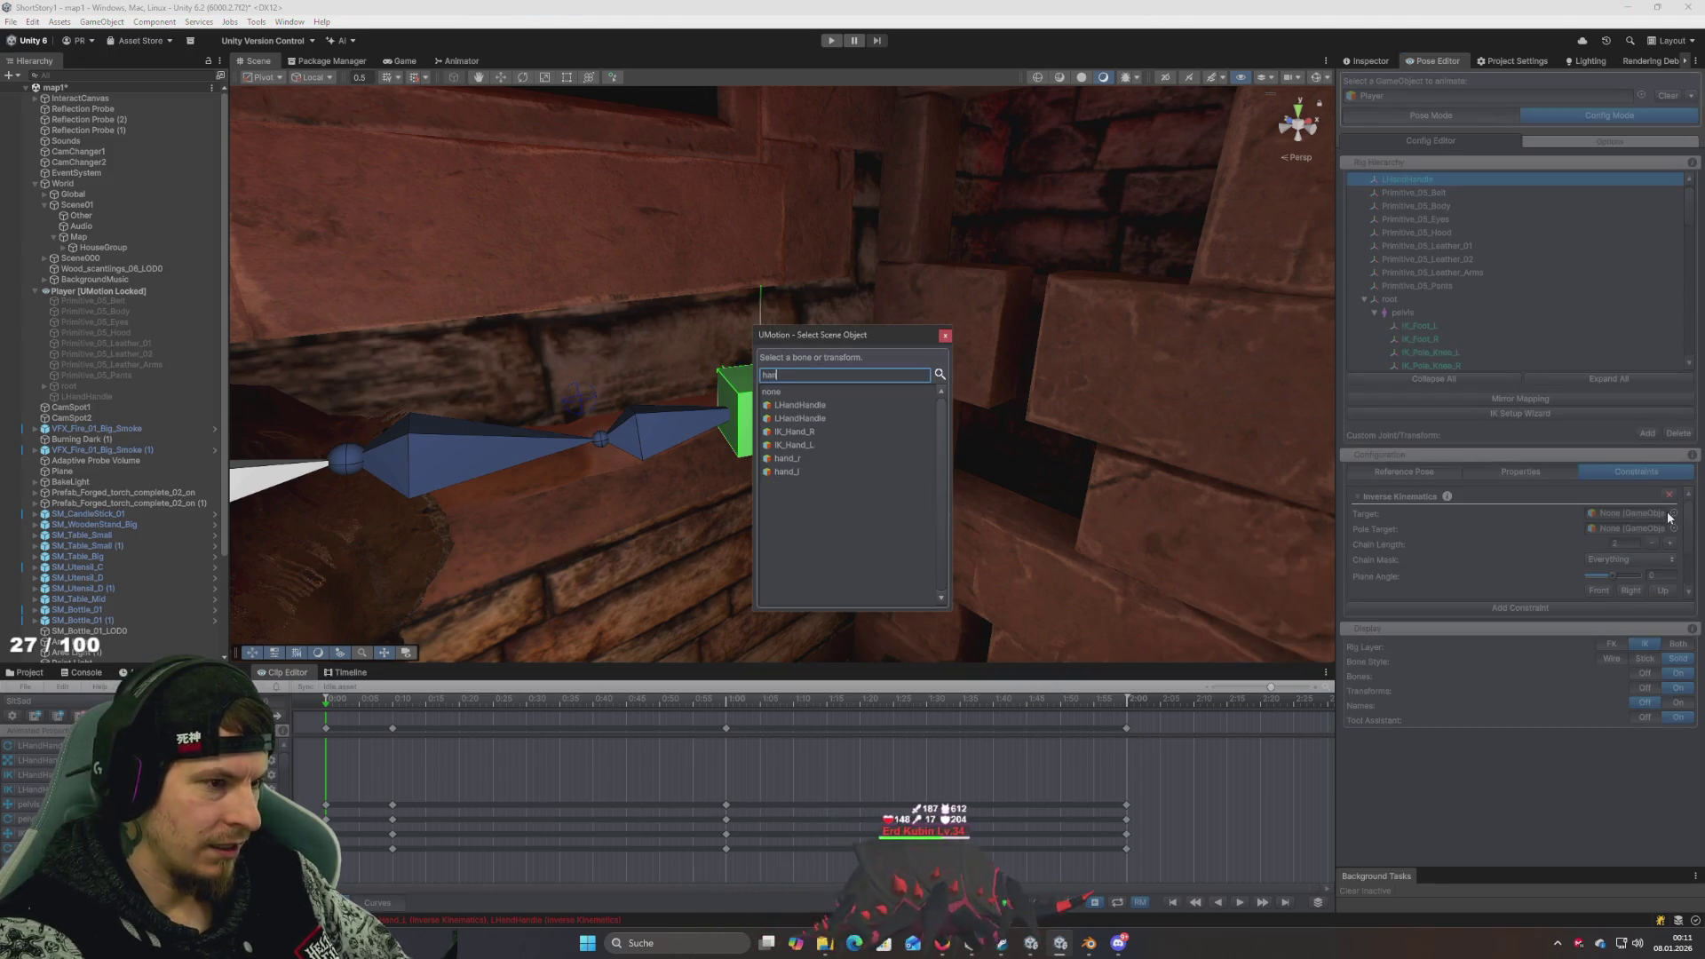
text(d)
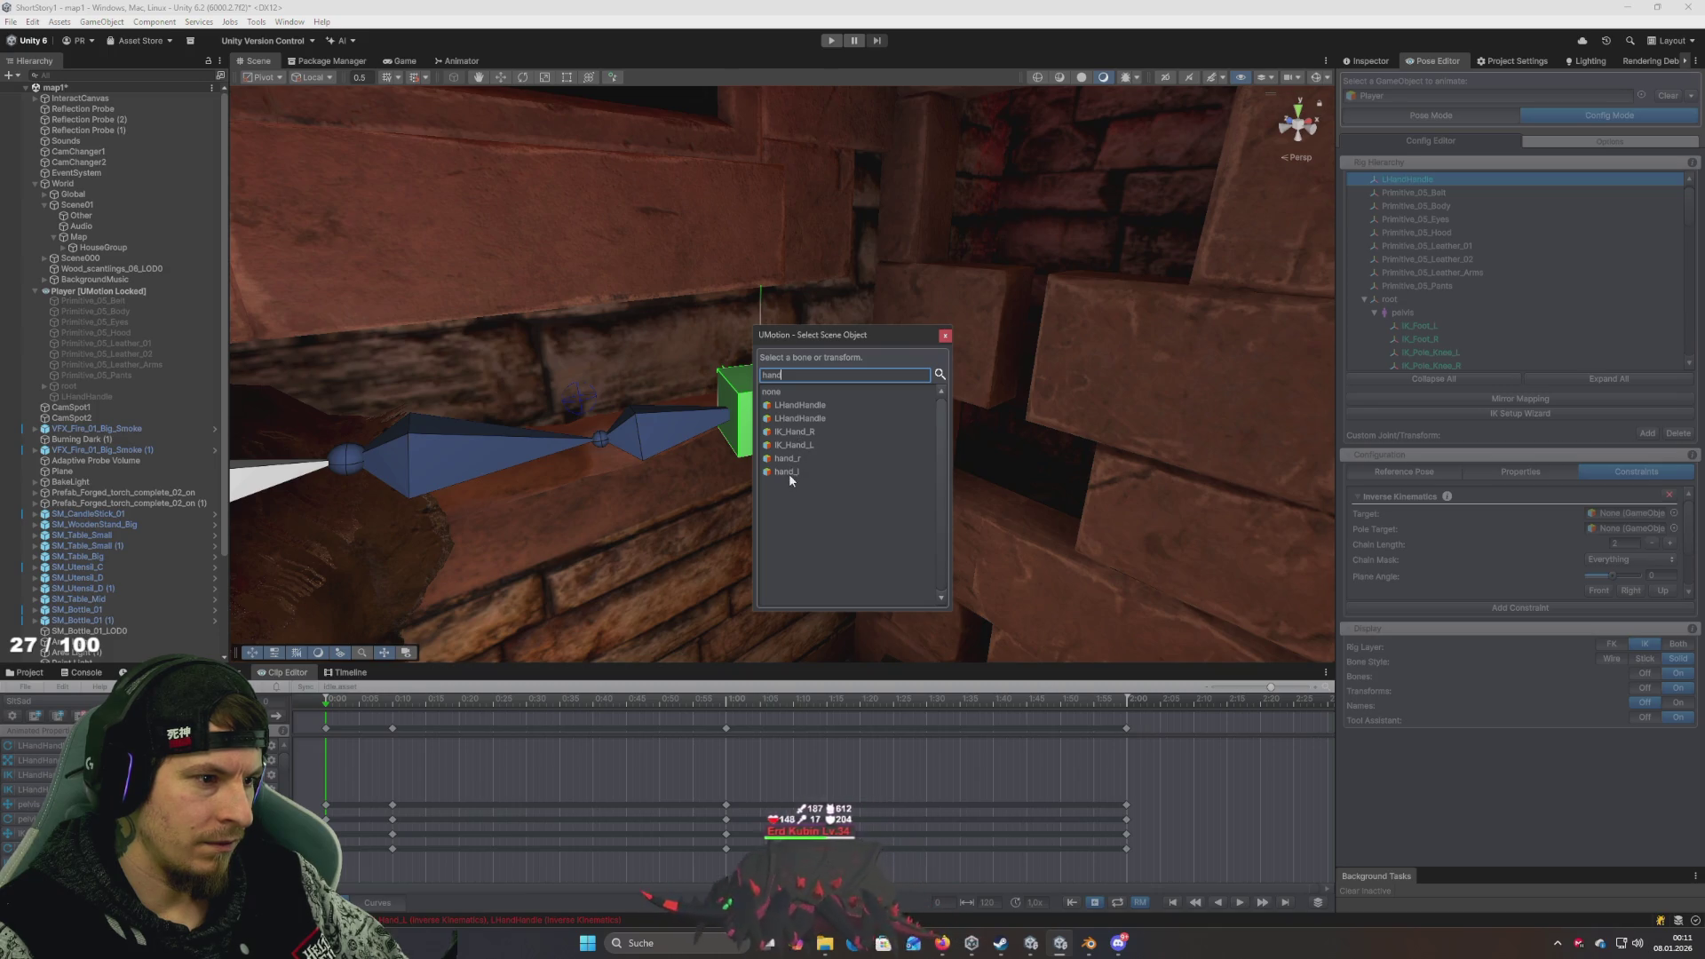
click(790, 473)
click(794, 433)
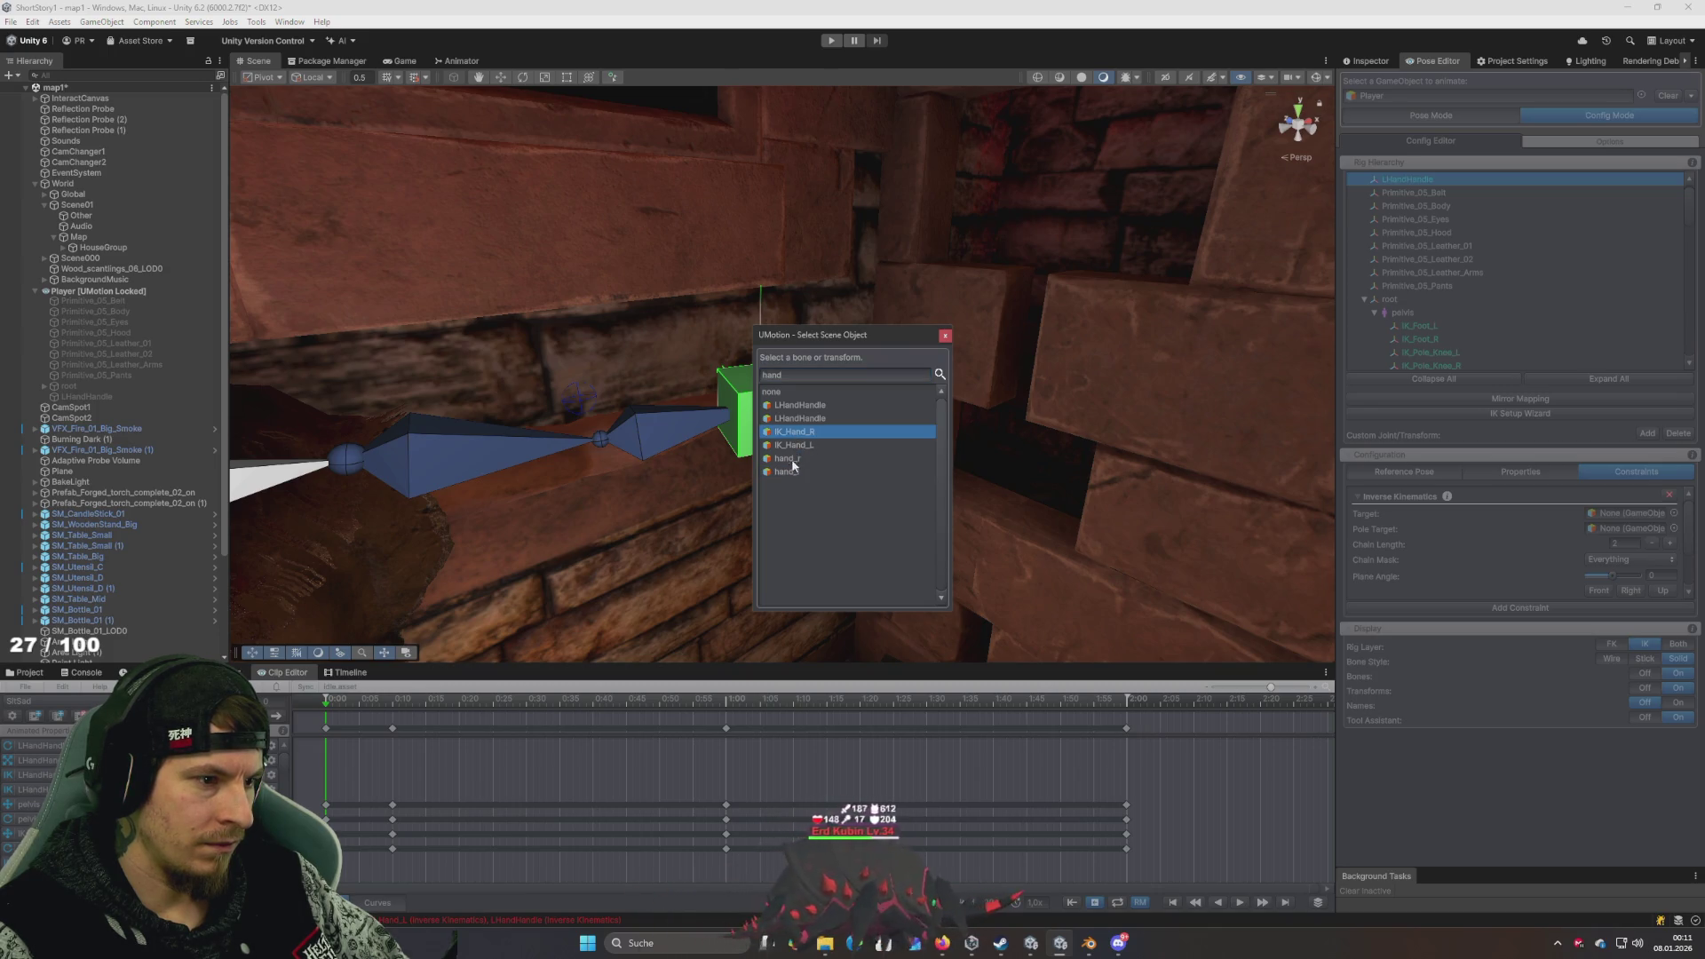
key(Down)
key(Down)
key(Down)
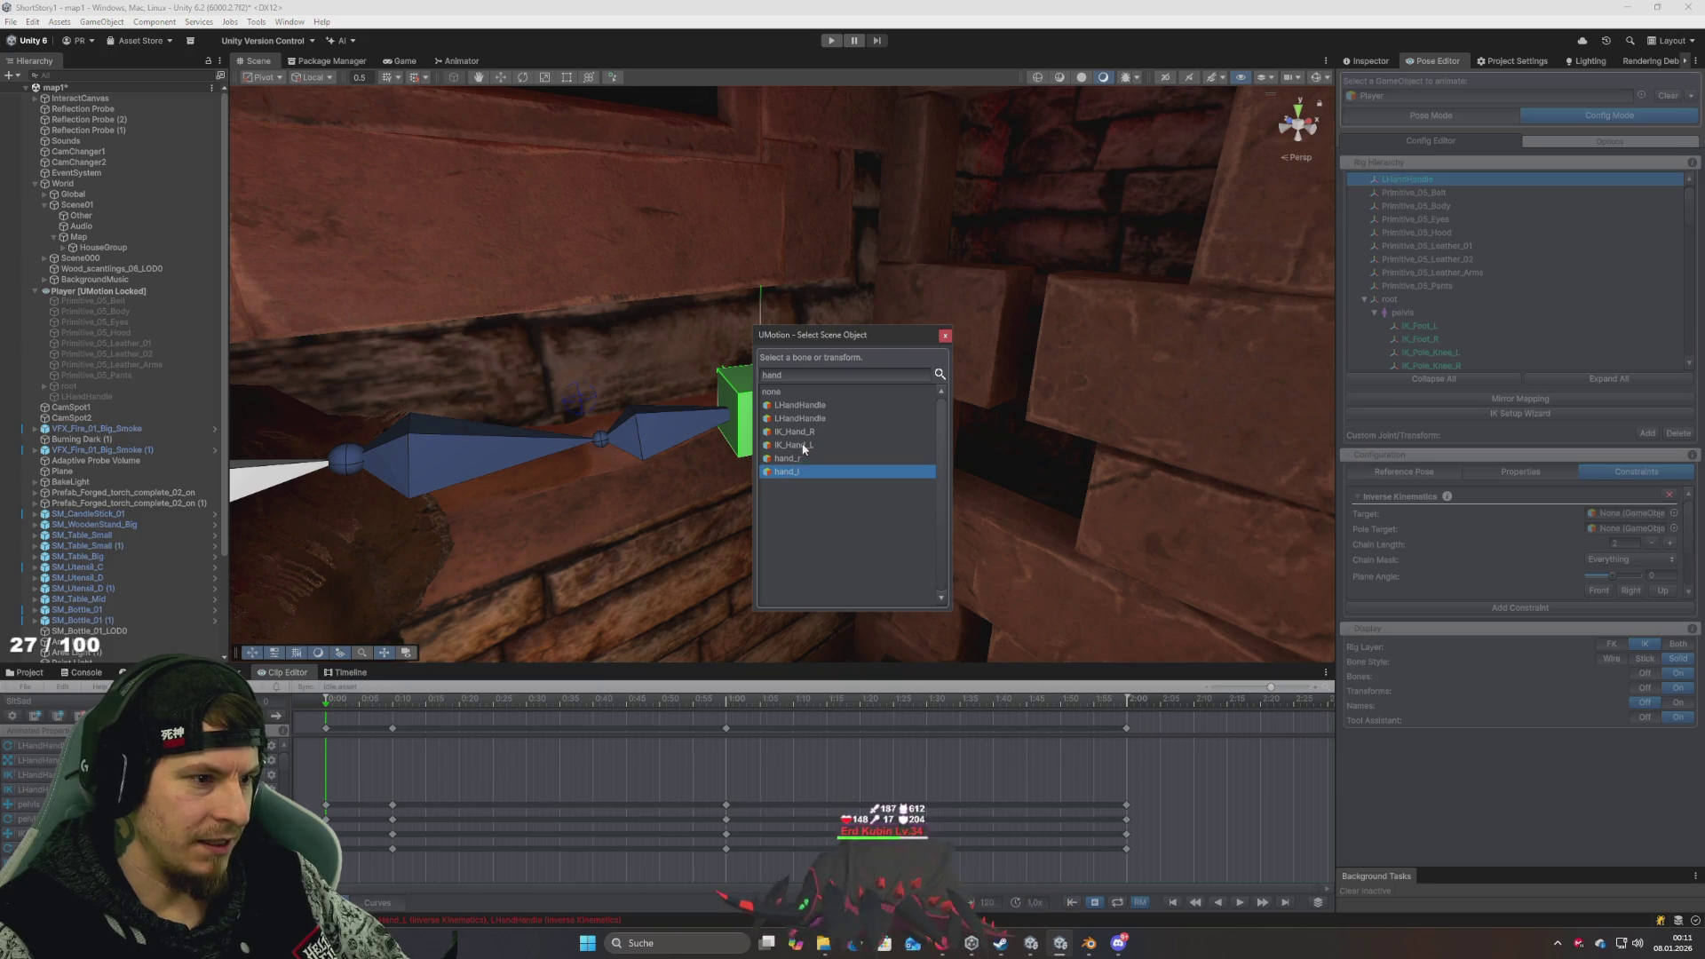
key(Up)
key(Up)
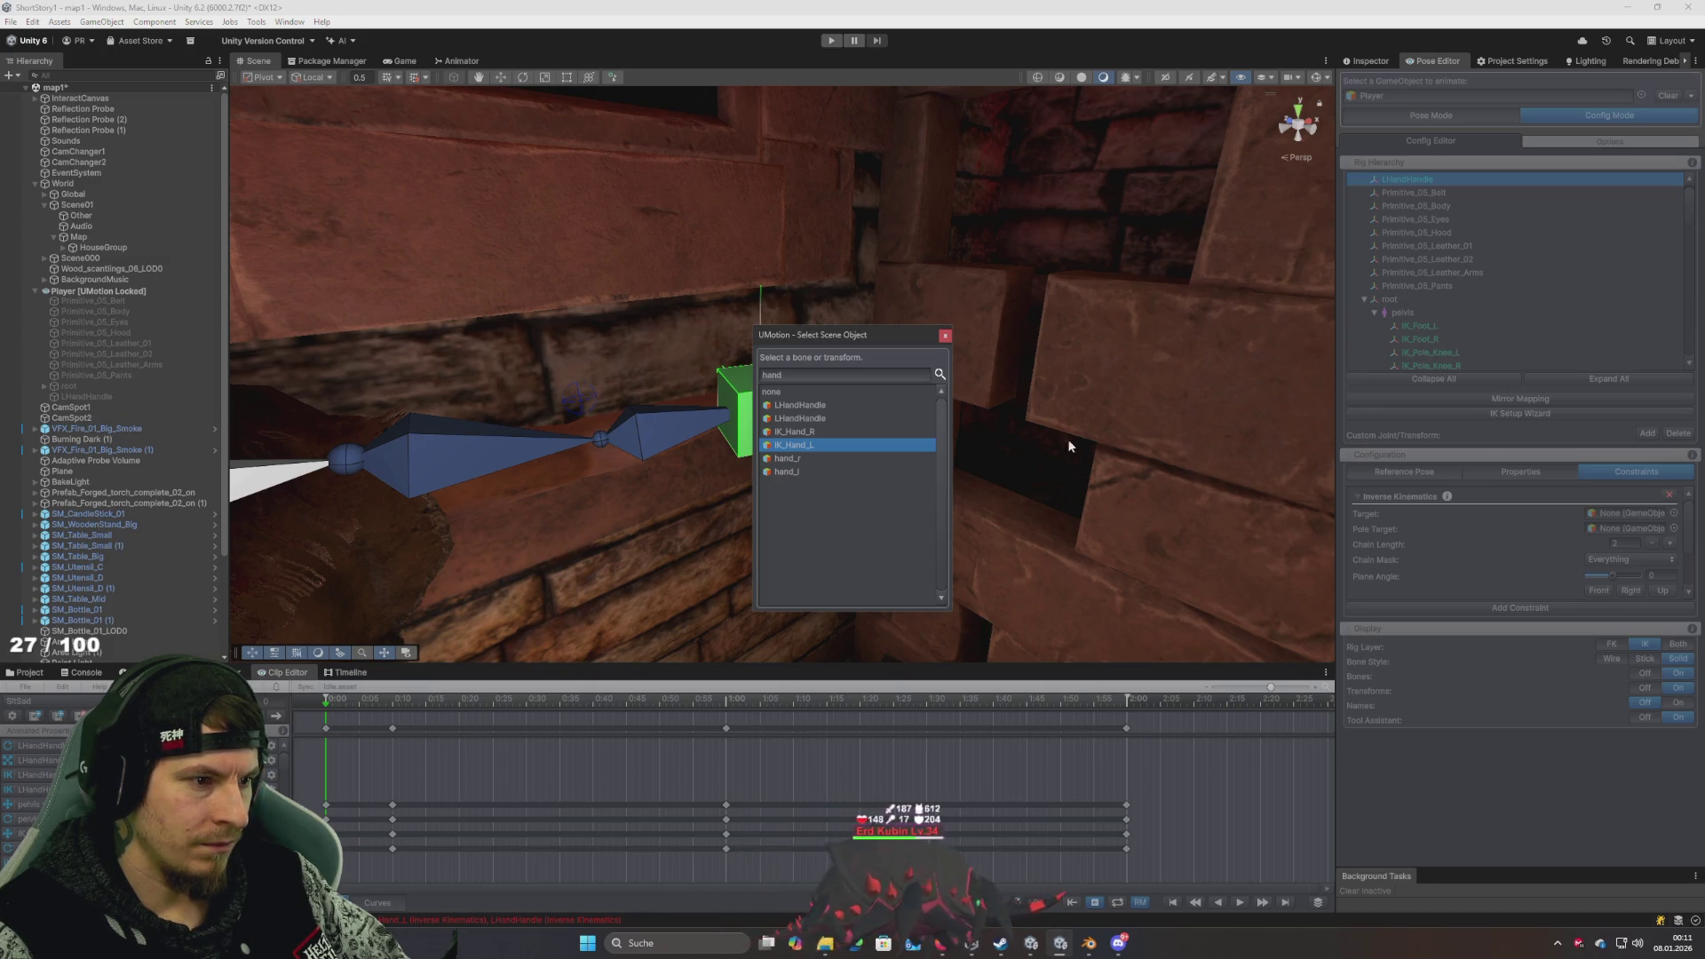
key(Down)
key(Down)
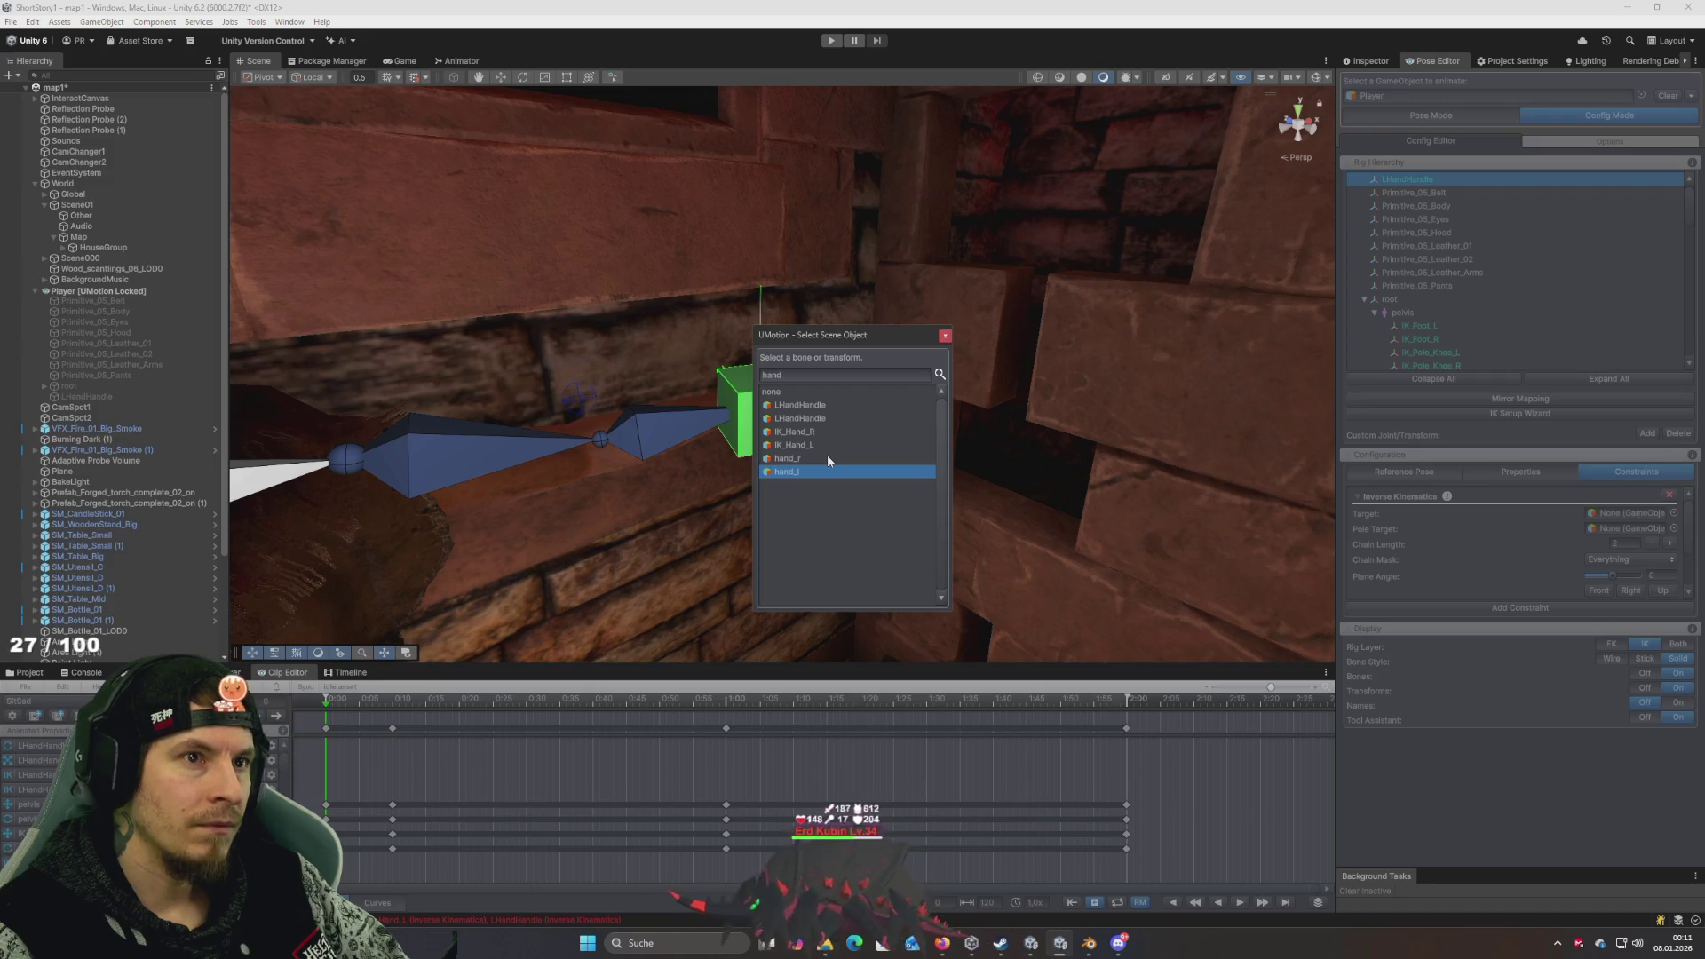
double_click(781, 472)
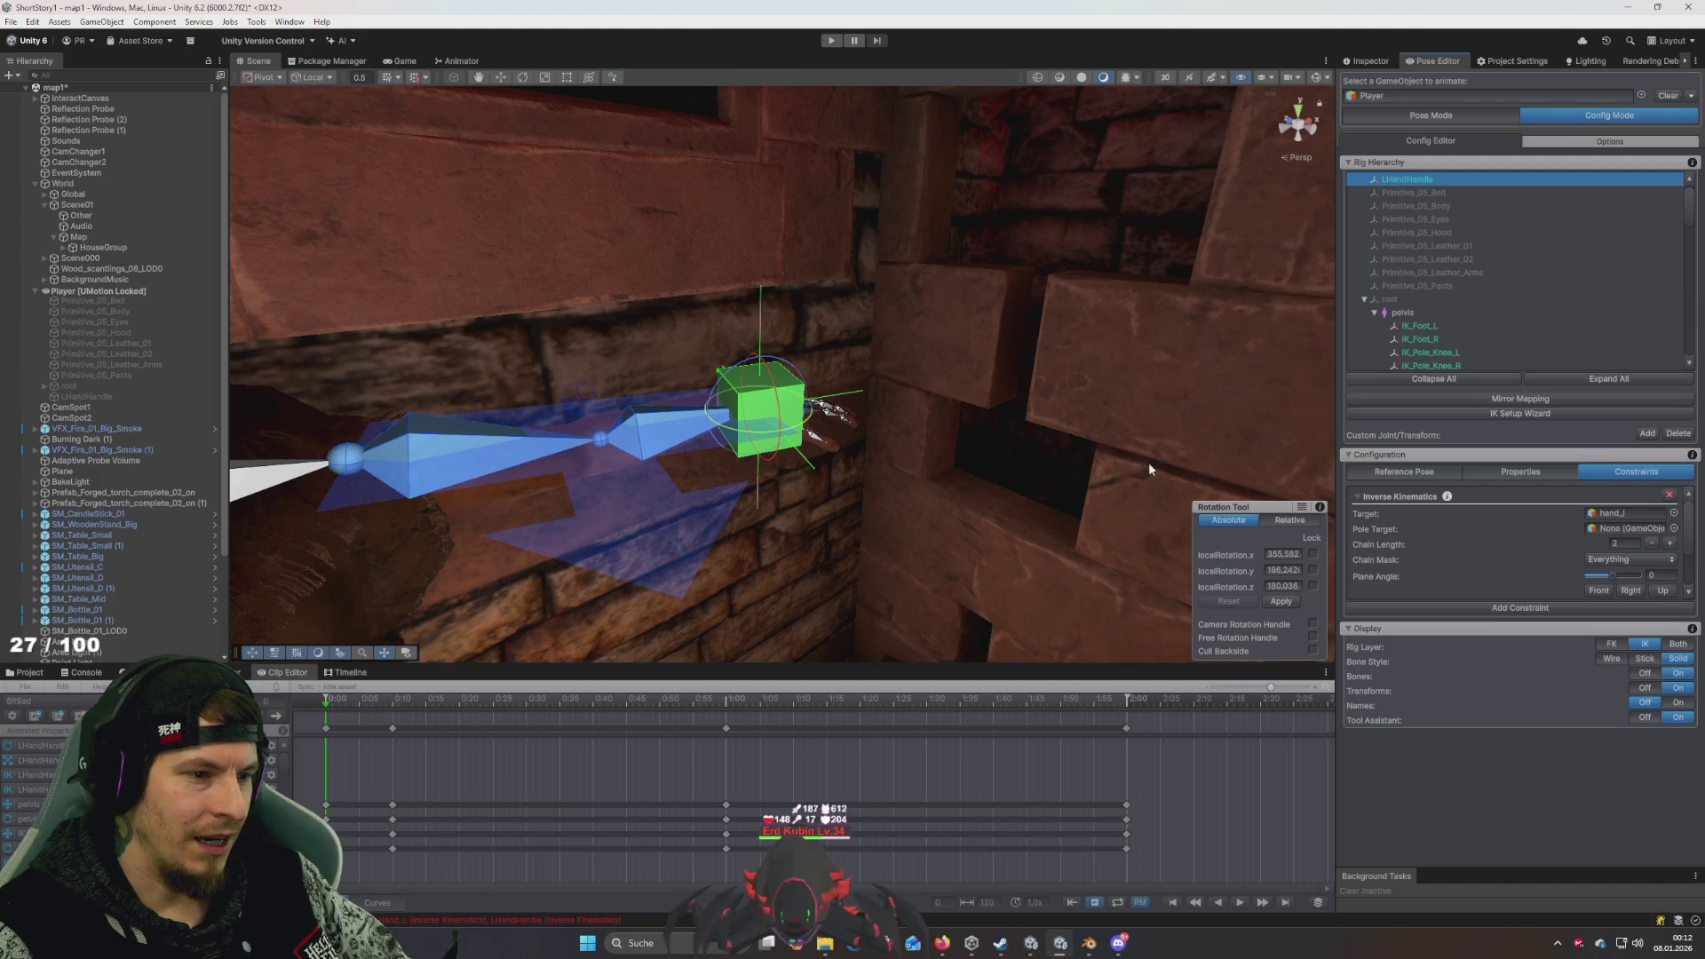
- Set the IK Plane Angle to 180 to flip the arm's bend
scroll(1505, 542, down, 2)
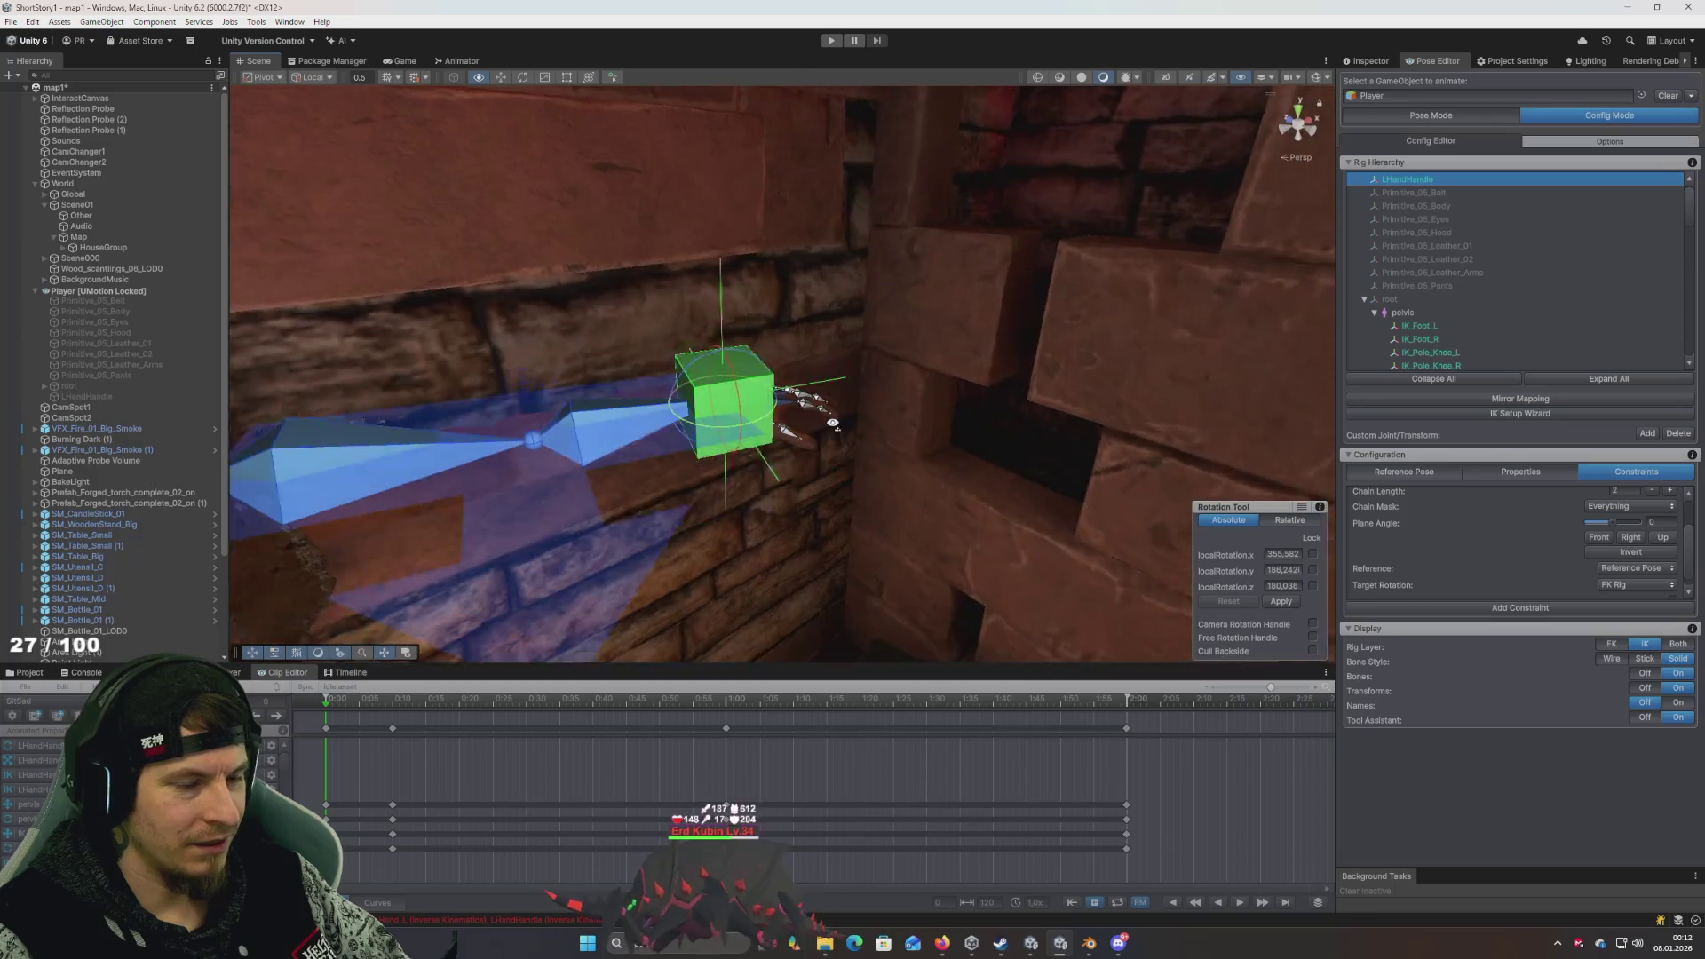
scroll(1400, 510, down, 1)
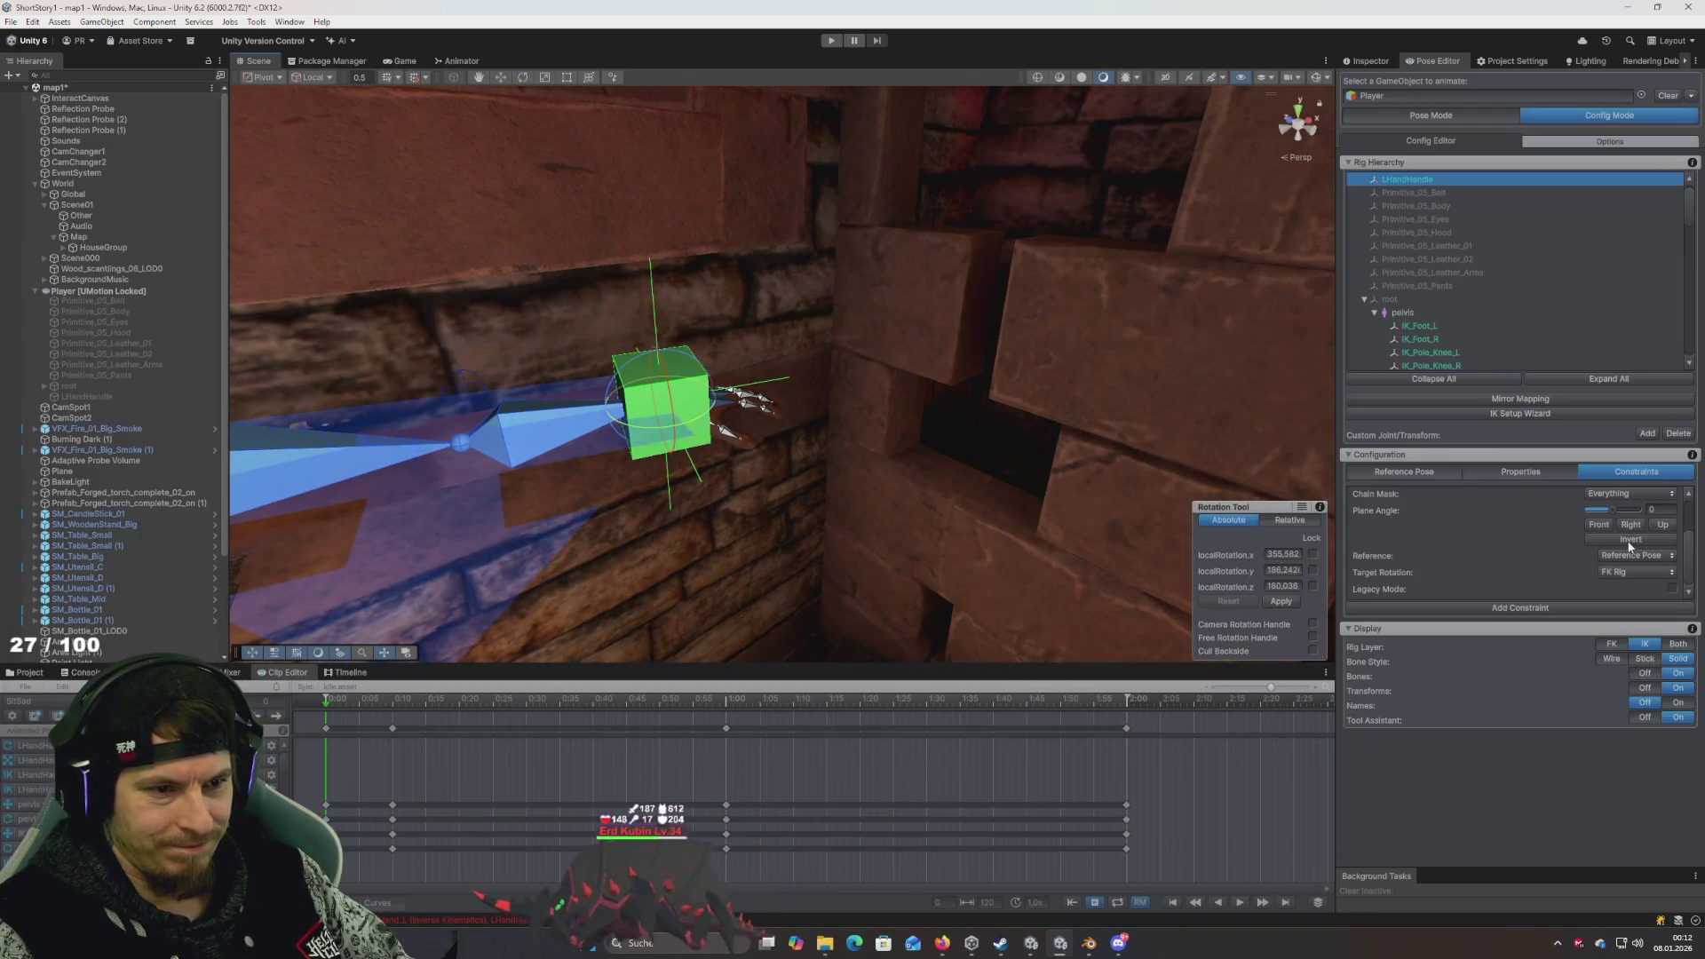
drag(1611, 509, 1639, 508)
drag(898, 428, 637, 418)
scroll(1387, 531, up, 2)
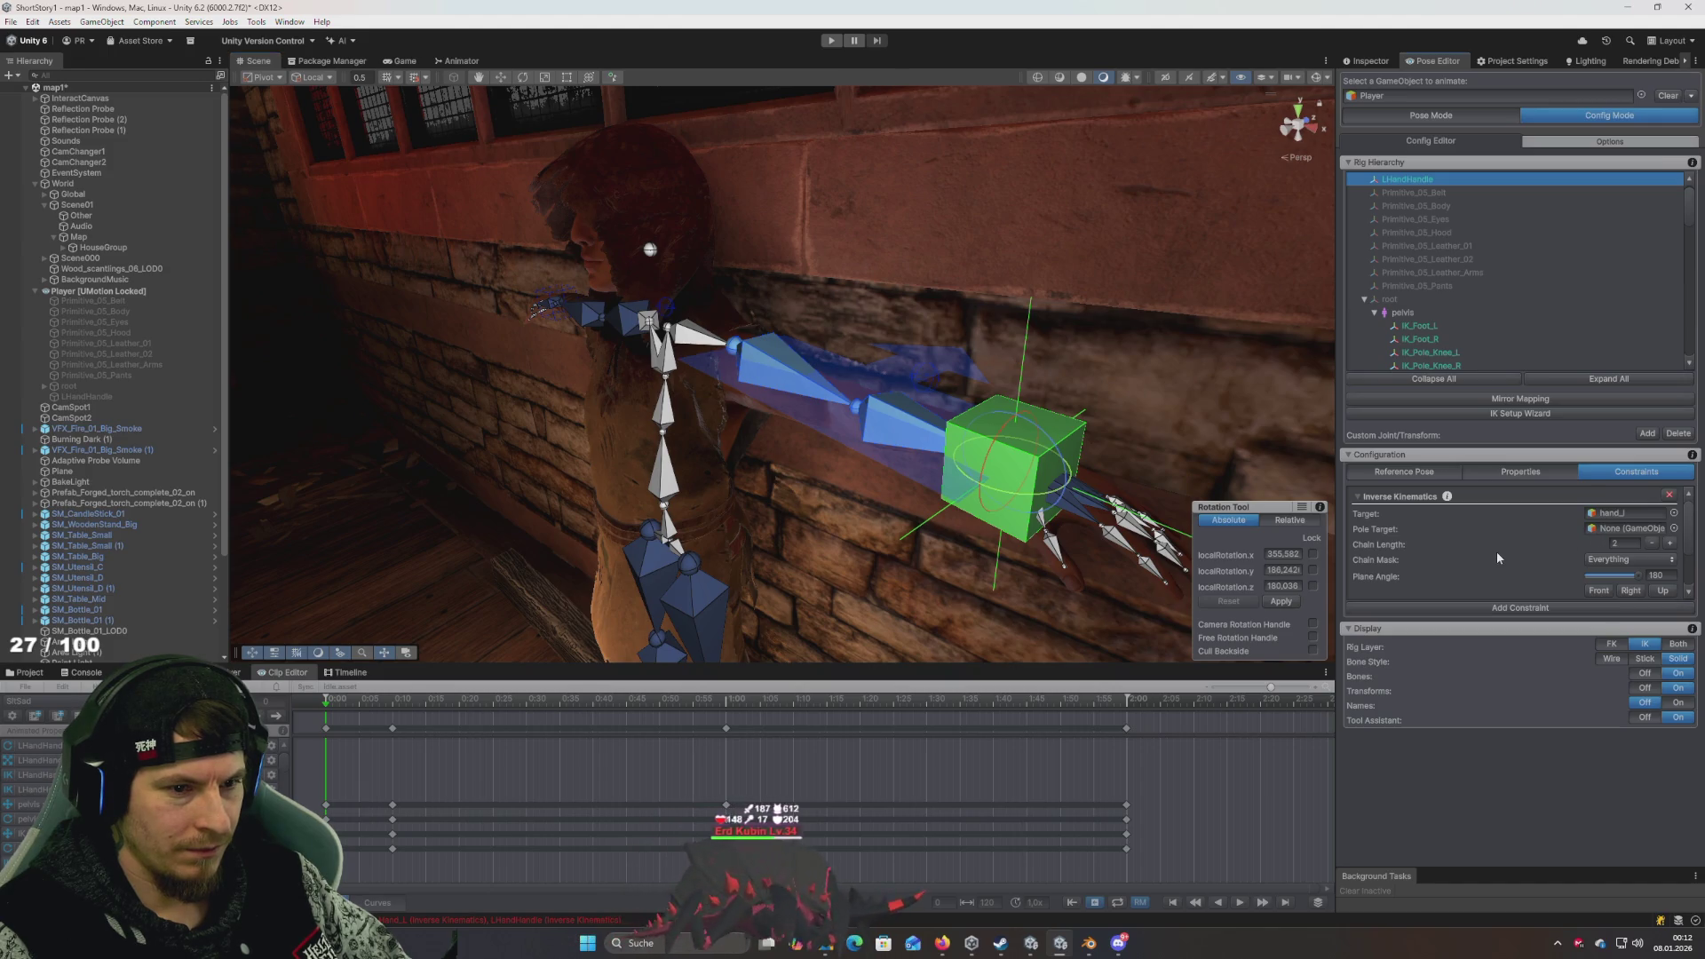
scroll(1492, 561, down, 1)
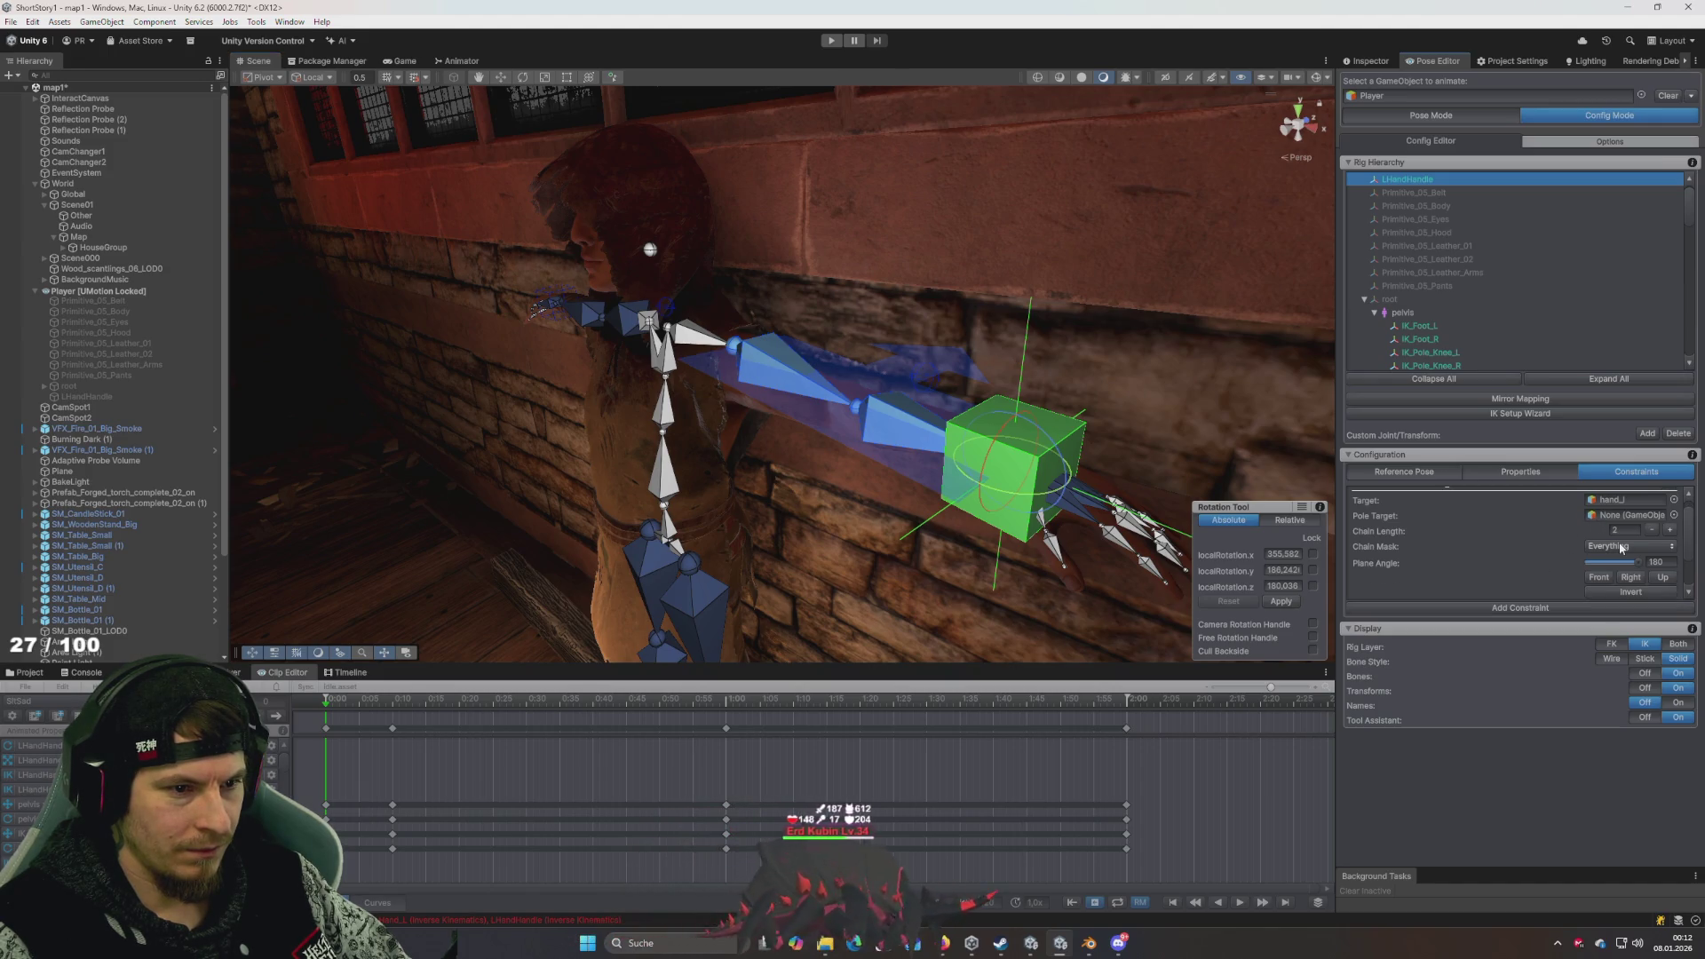
- Try Chain Length 3, return it to 2, and keep Target Rotation on FK Rig
click(1670, 530)
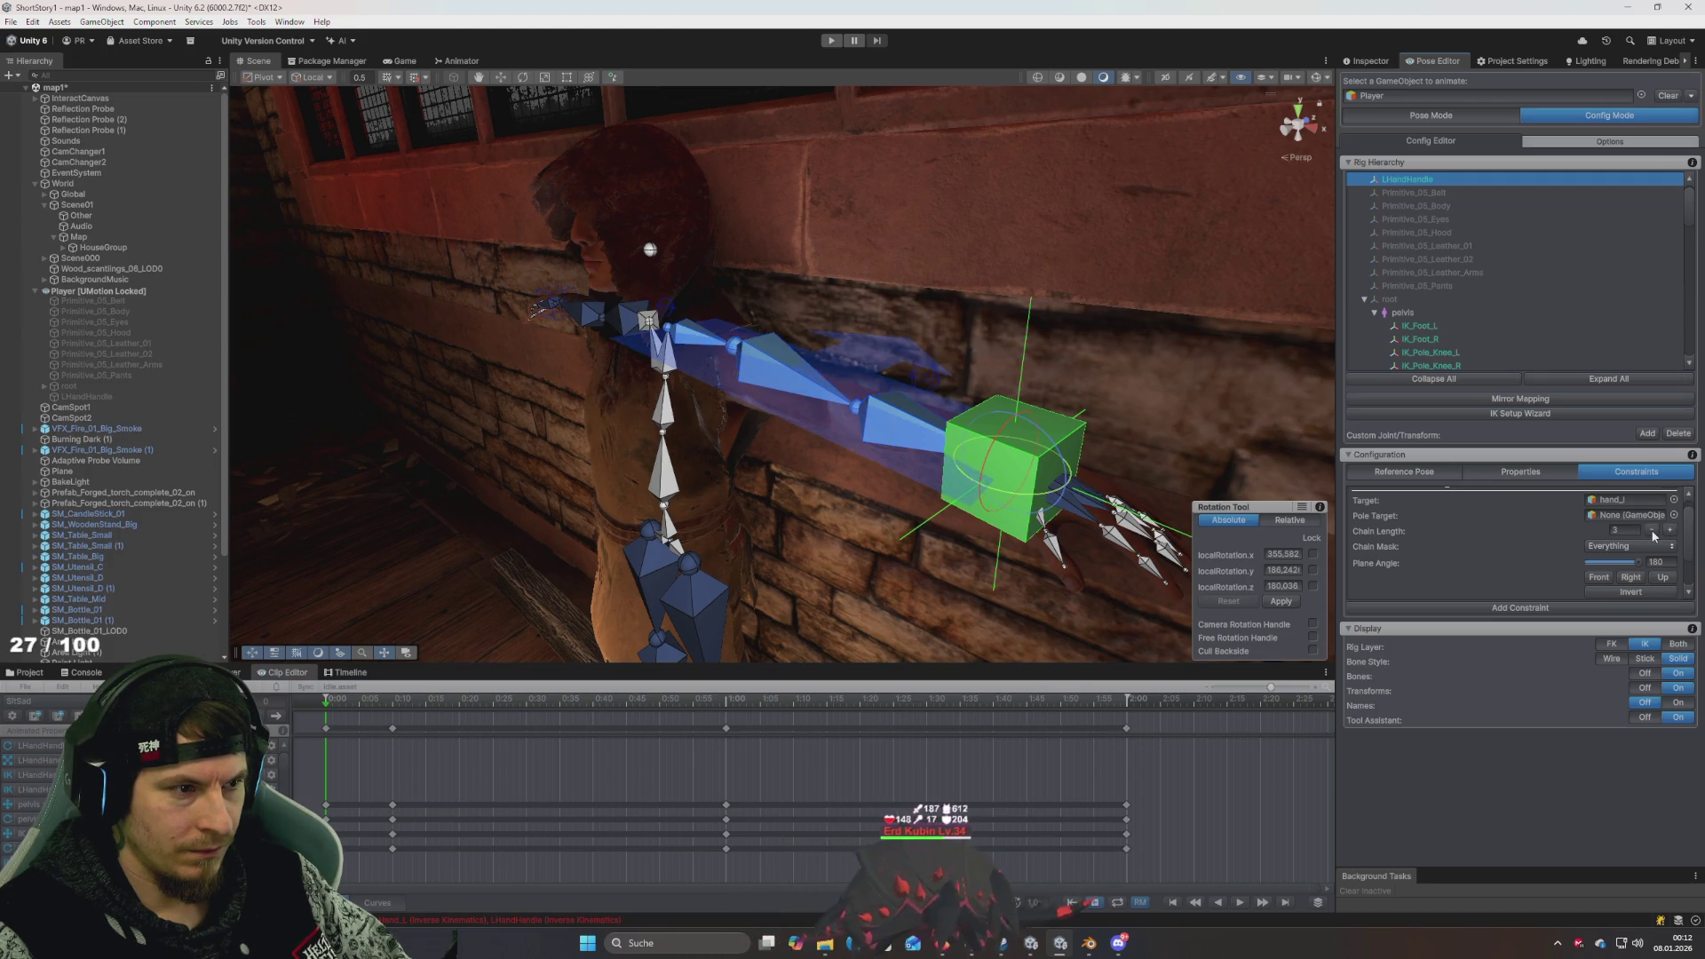
click(1652, 531)
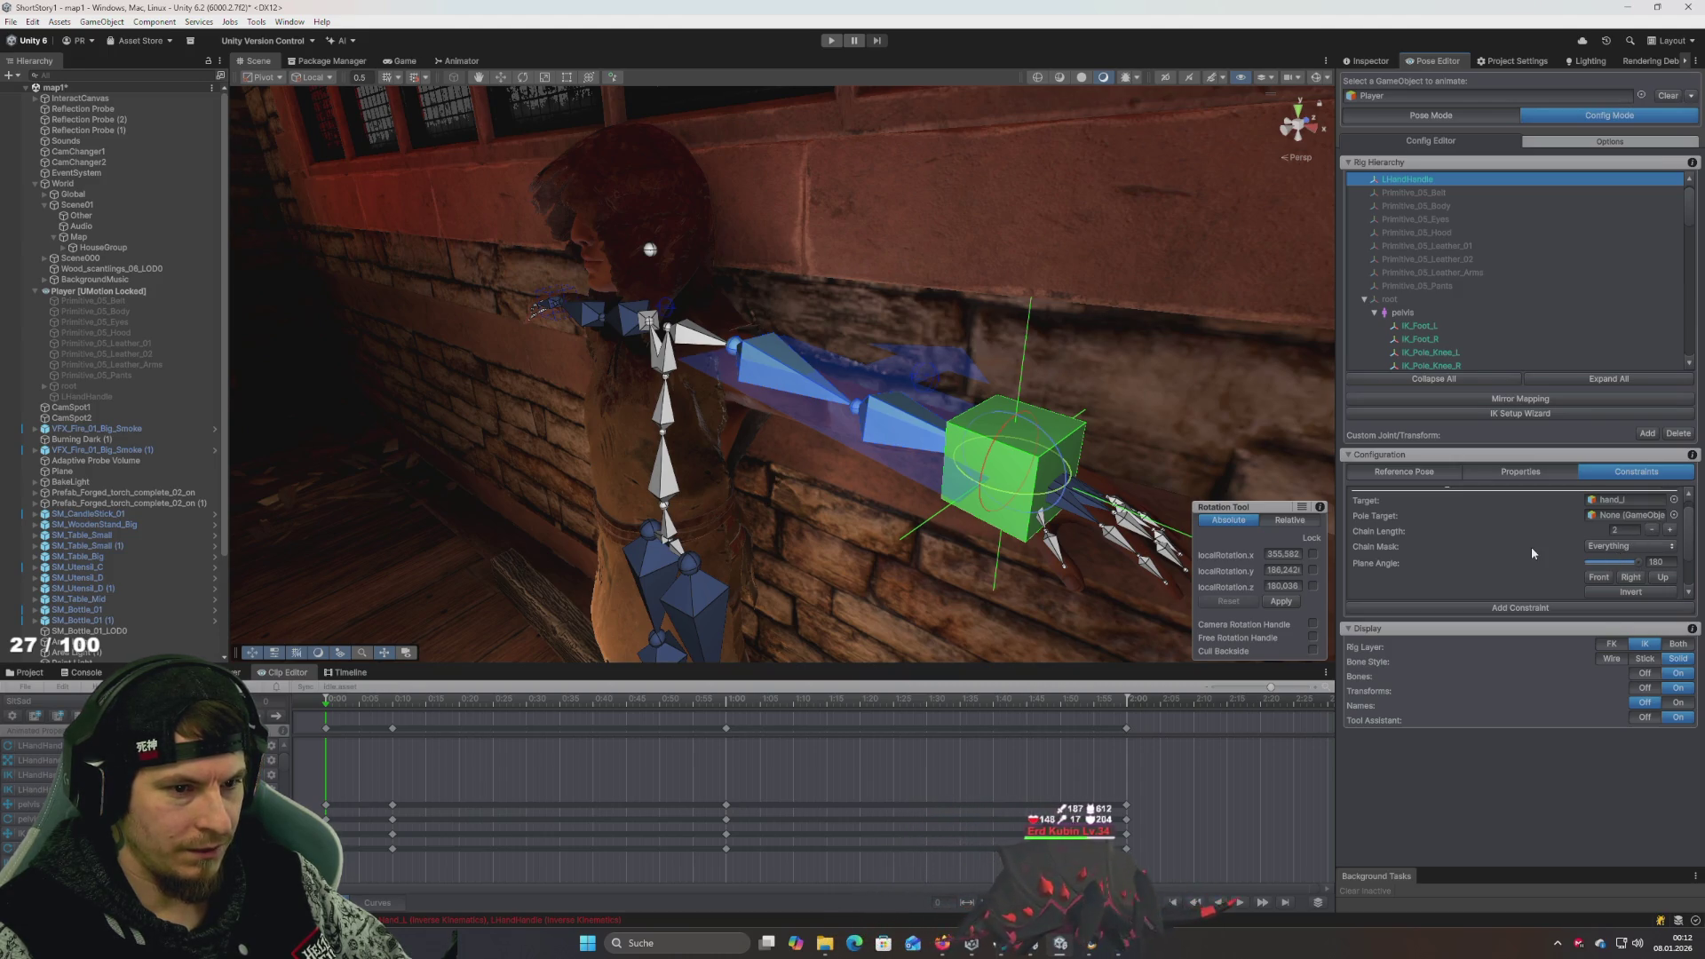
scroll(1531, 546, down, 3)
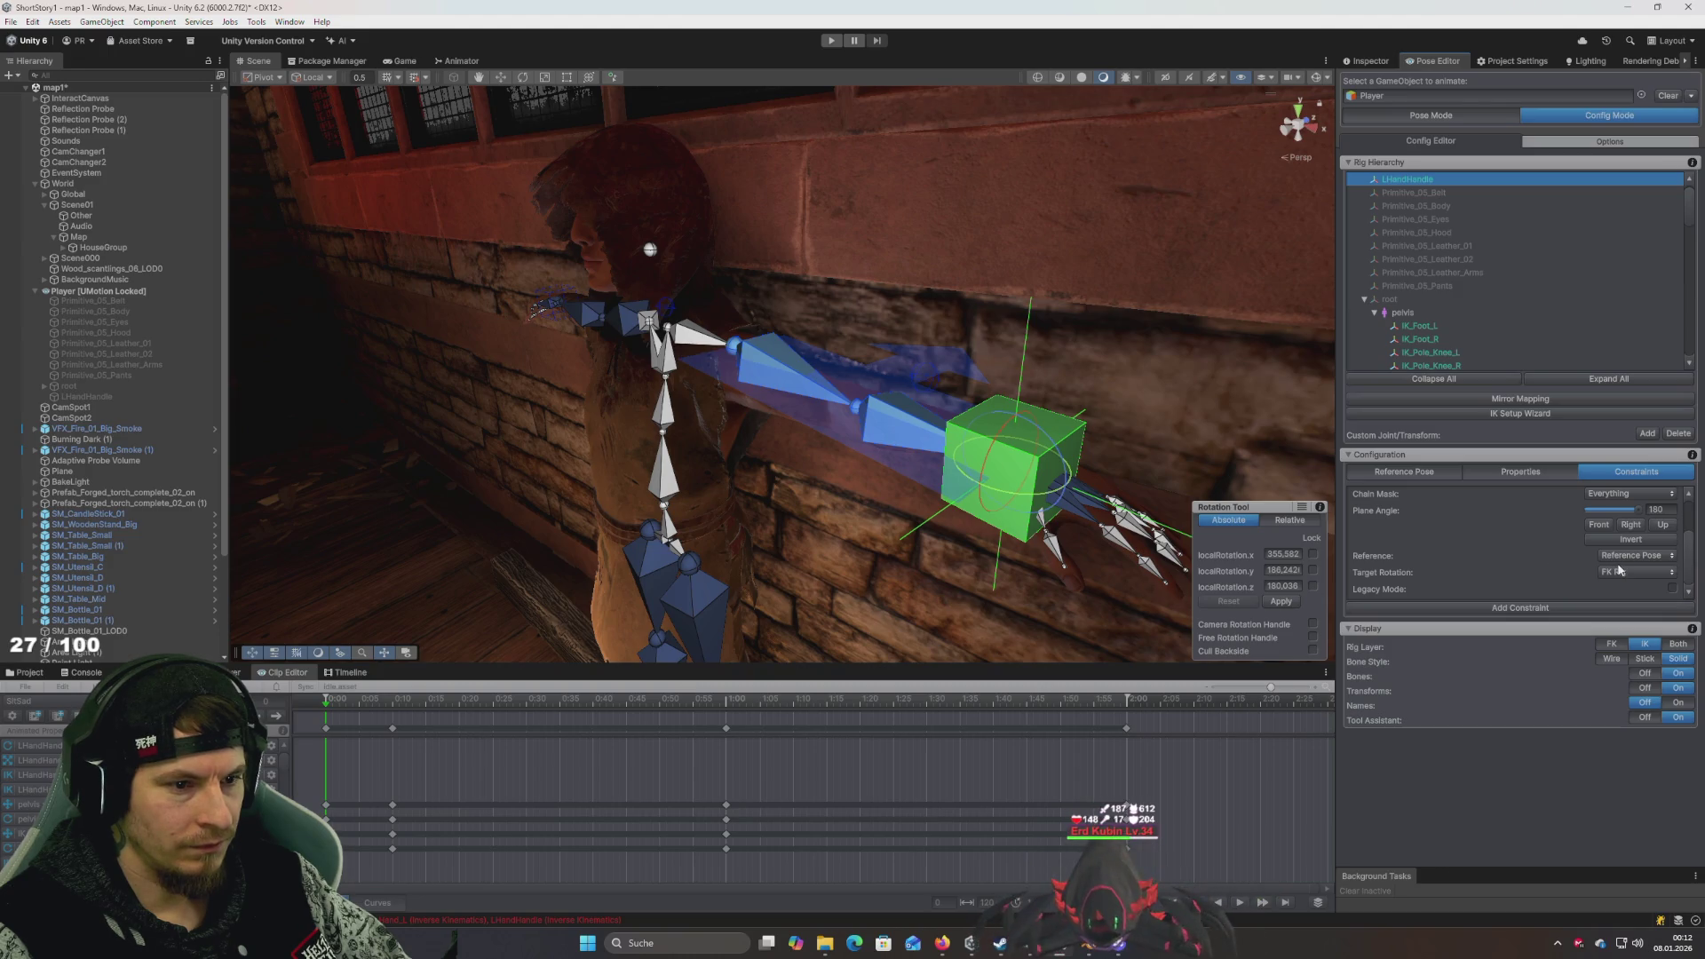
click(1622, 570)
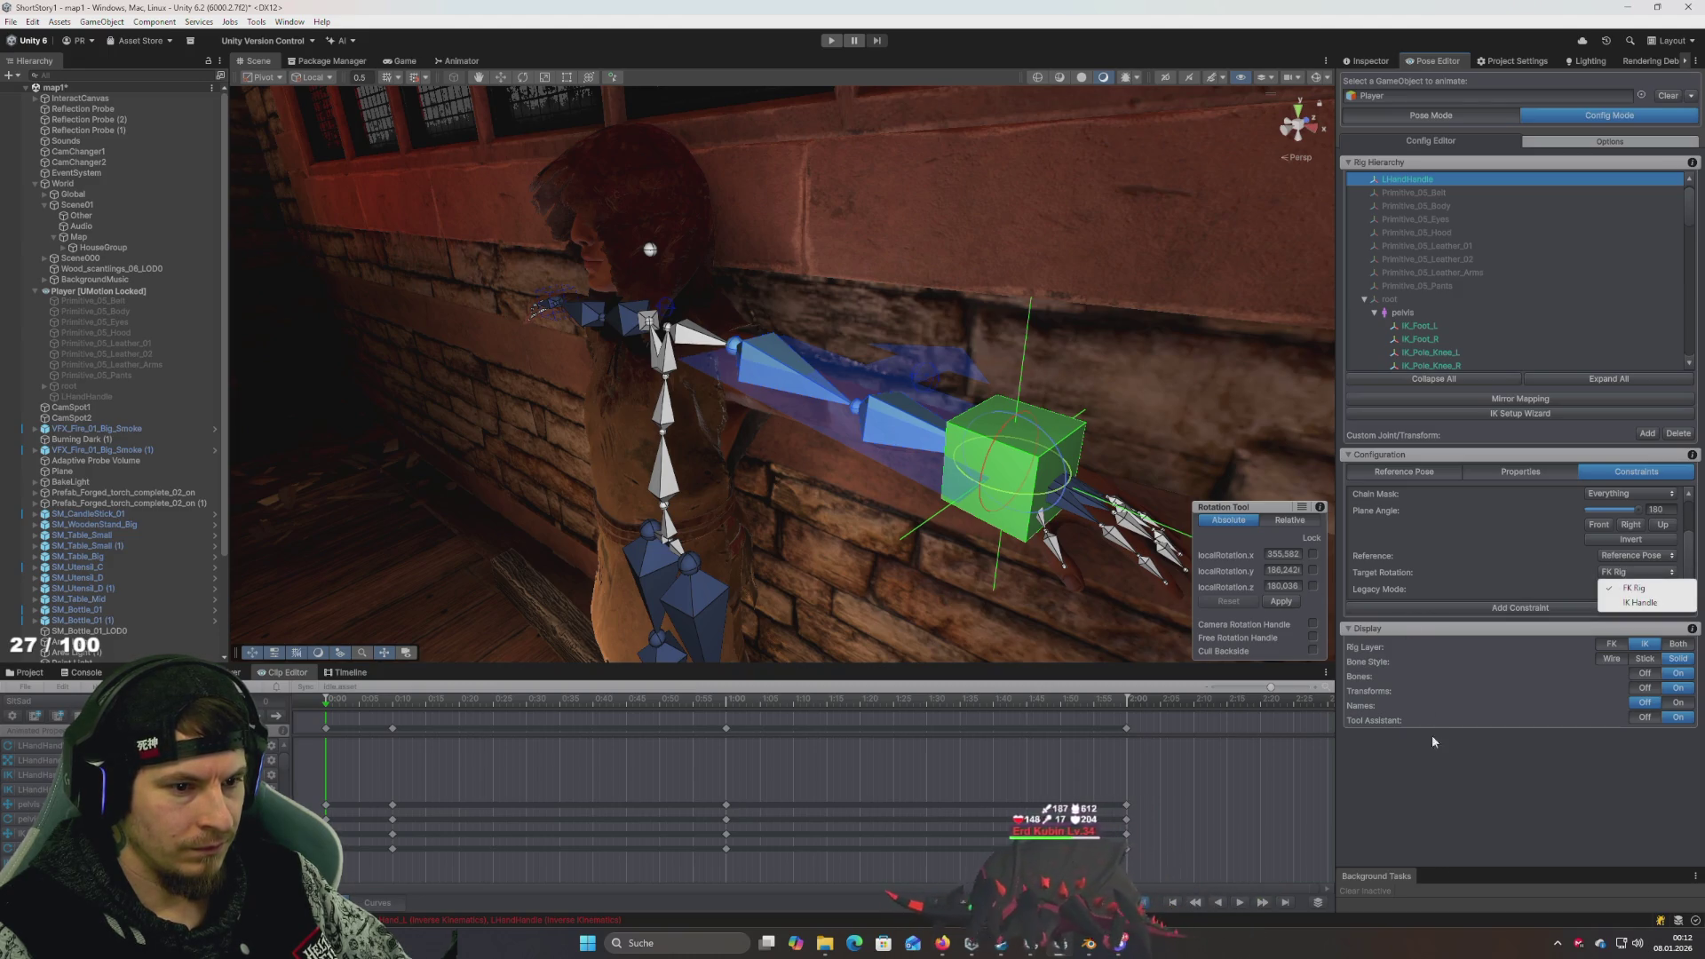
click(1463, 813)
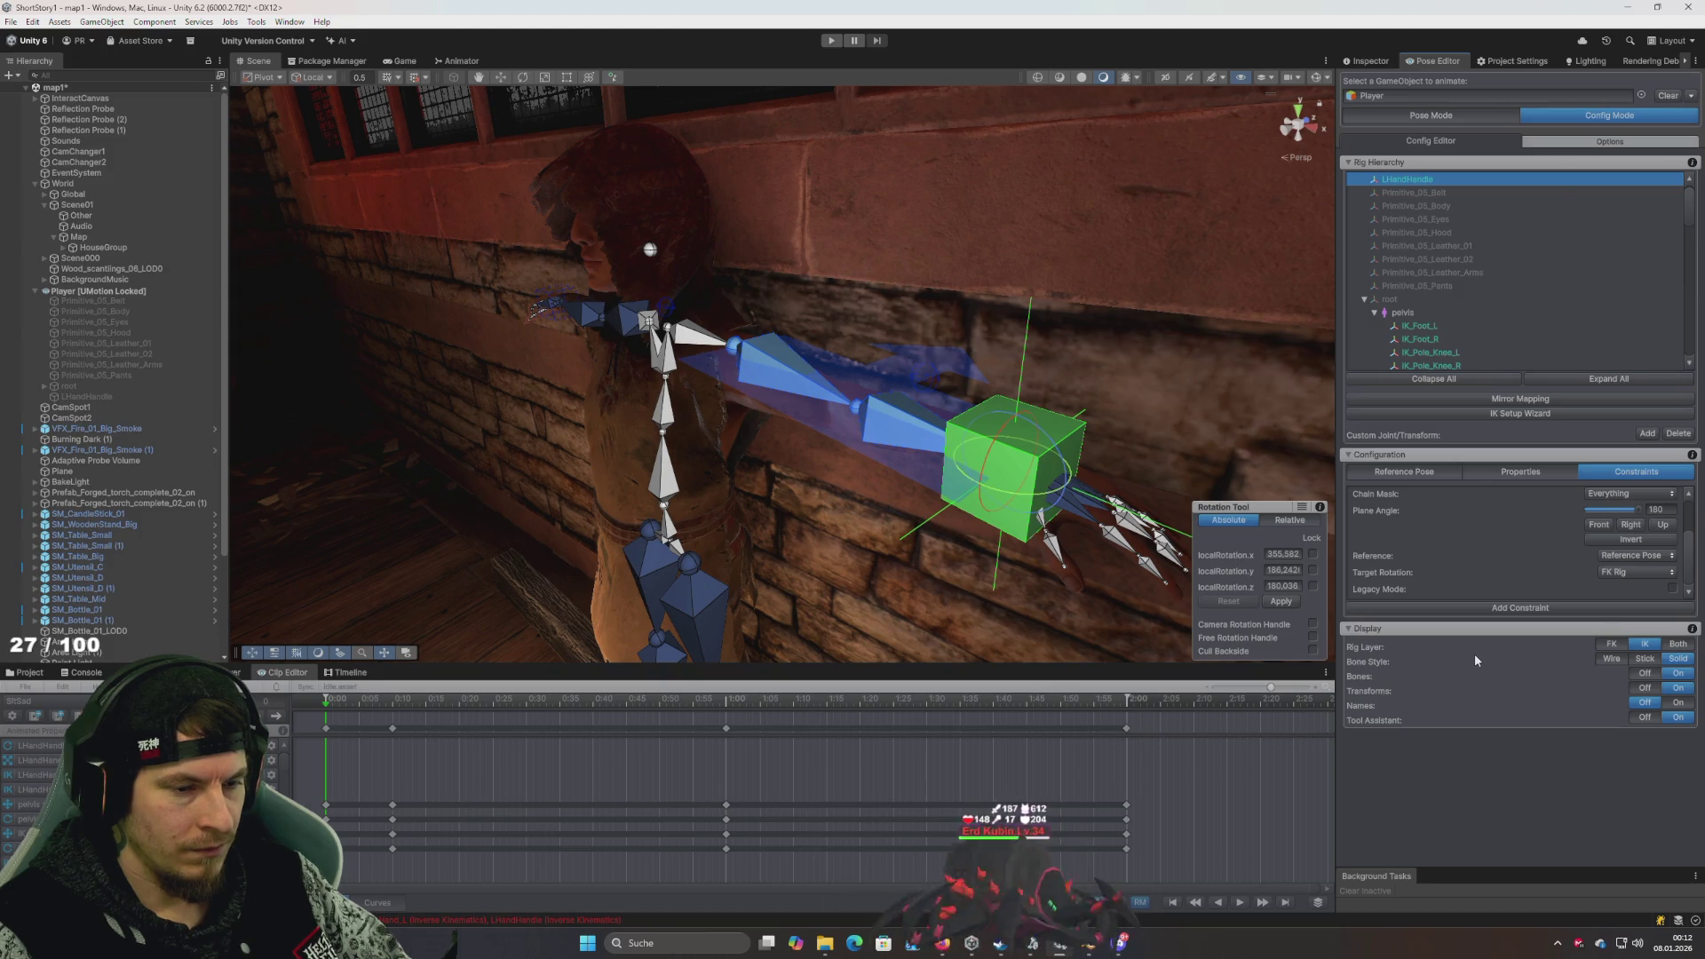
key(alt+Tab)
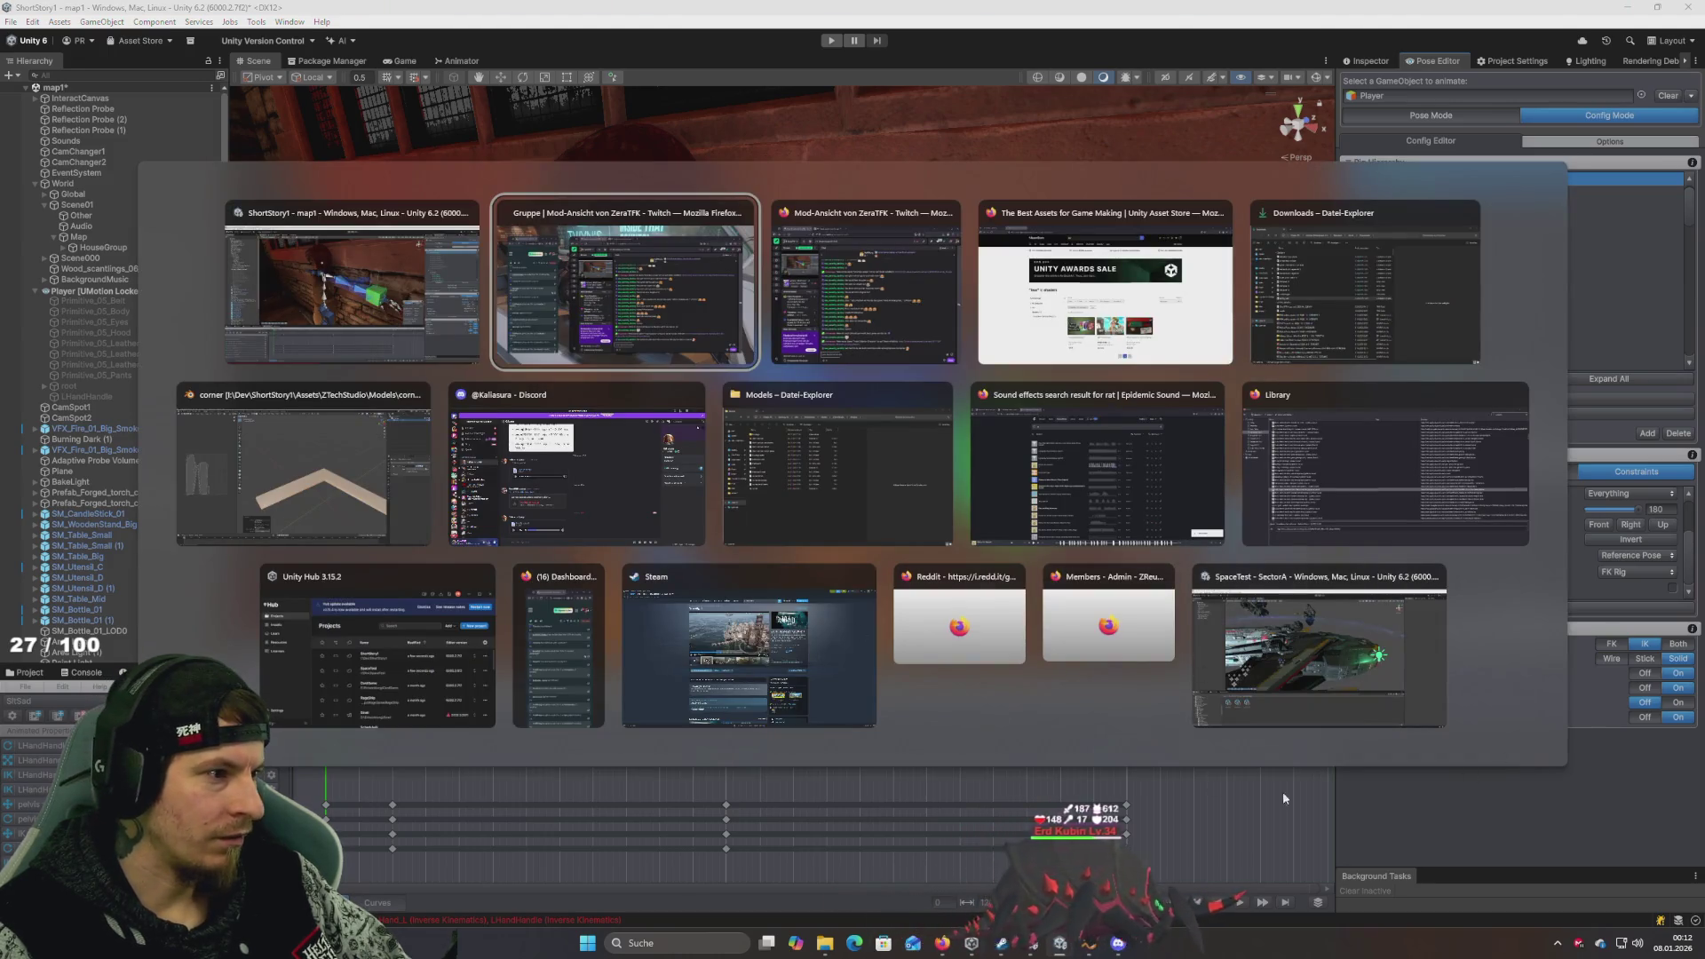
- Launch Brave from Windows Start search to load the UMotion IK tutorial
key(Escape)
key(super)
text(ble)
key(BackSpace)
key(BackSpace)
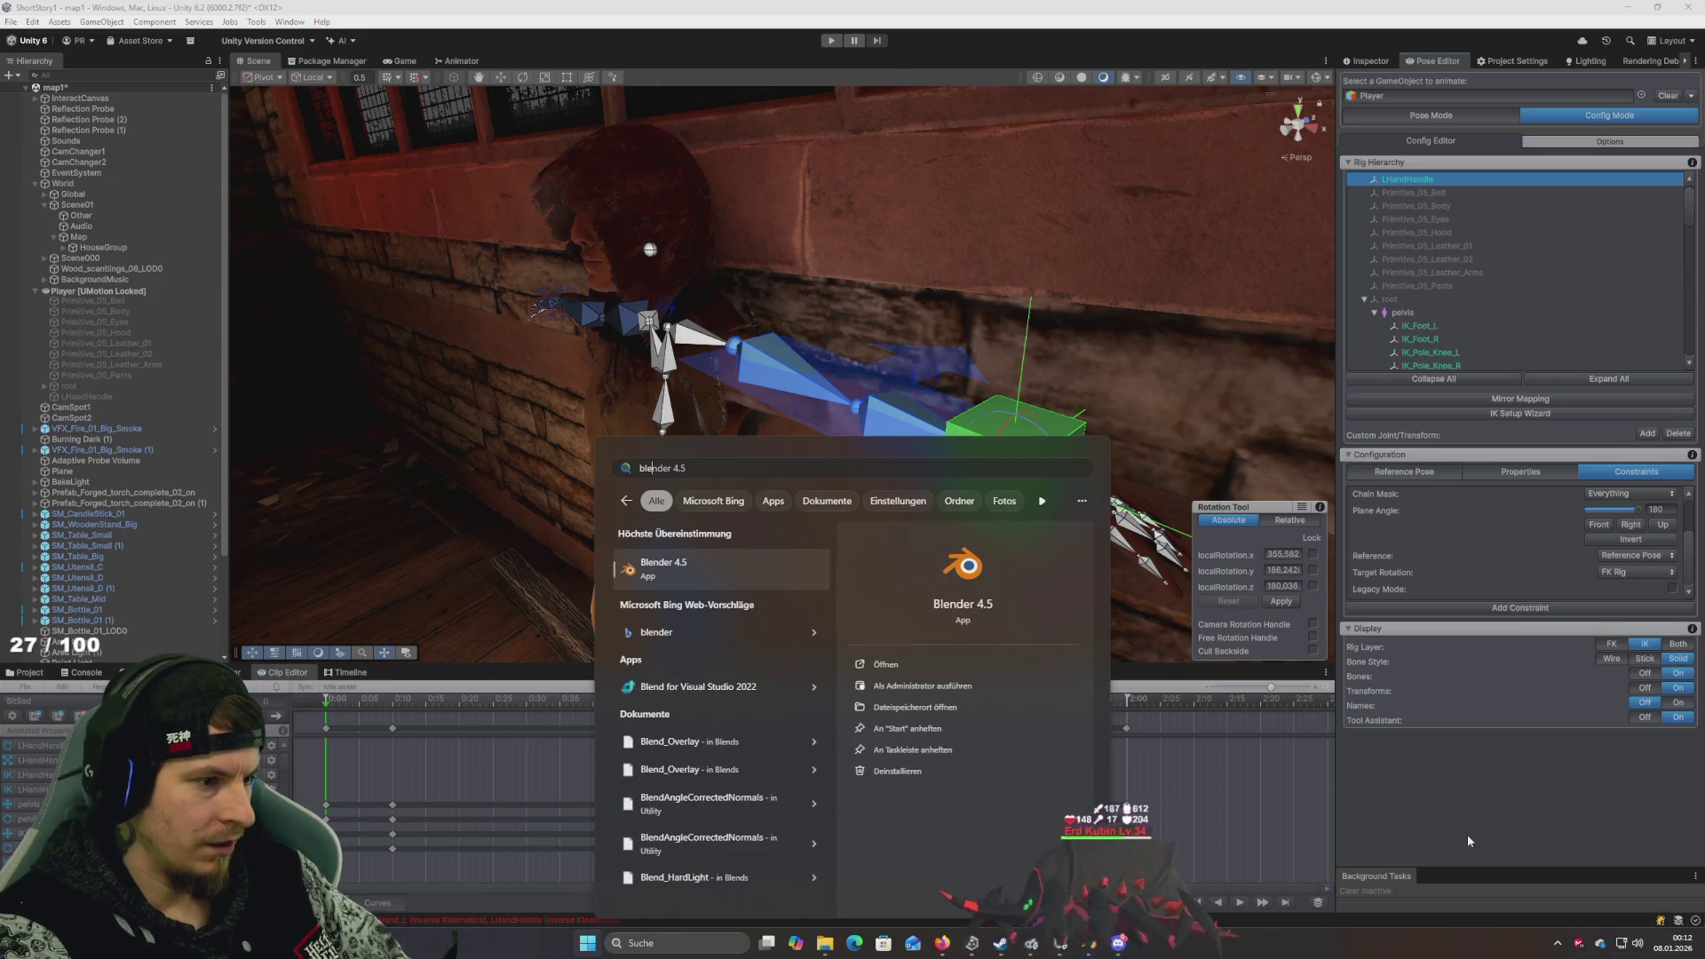
text(rave)
key(Return)
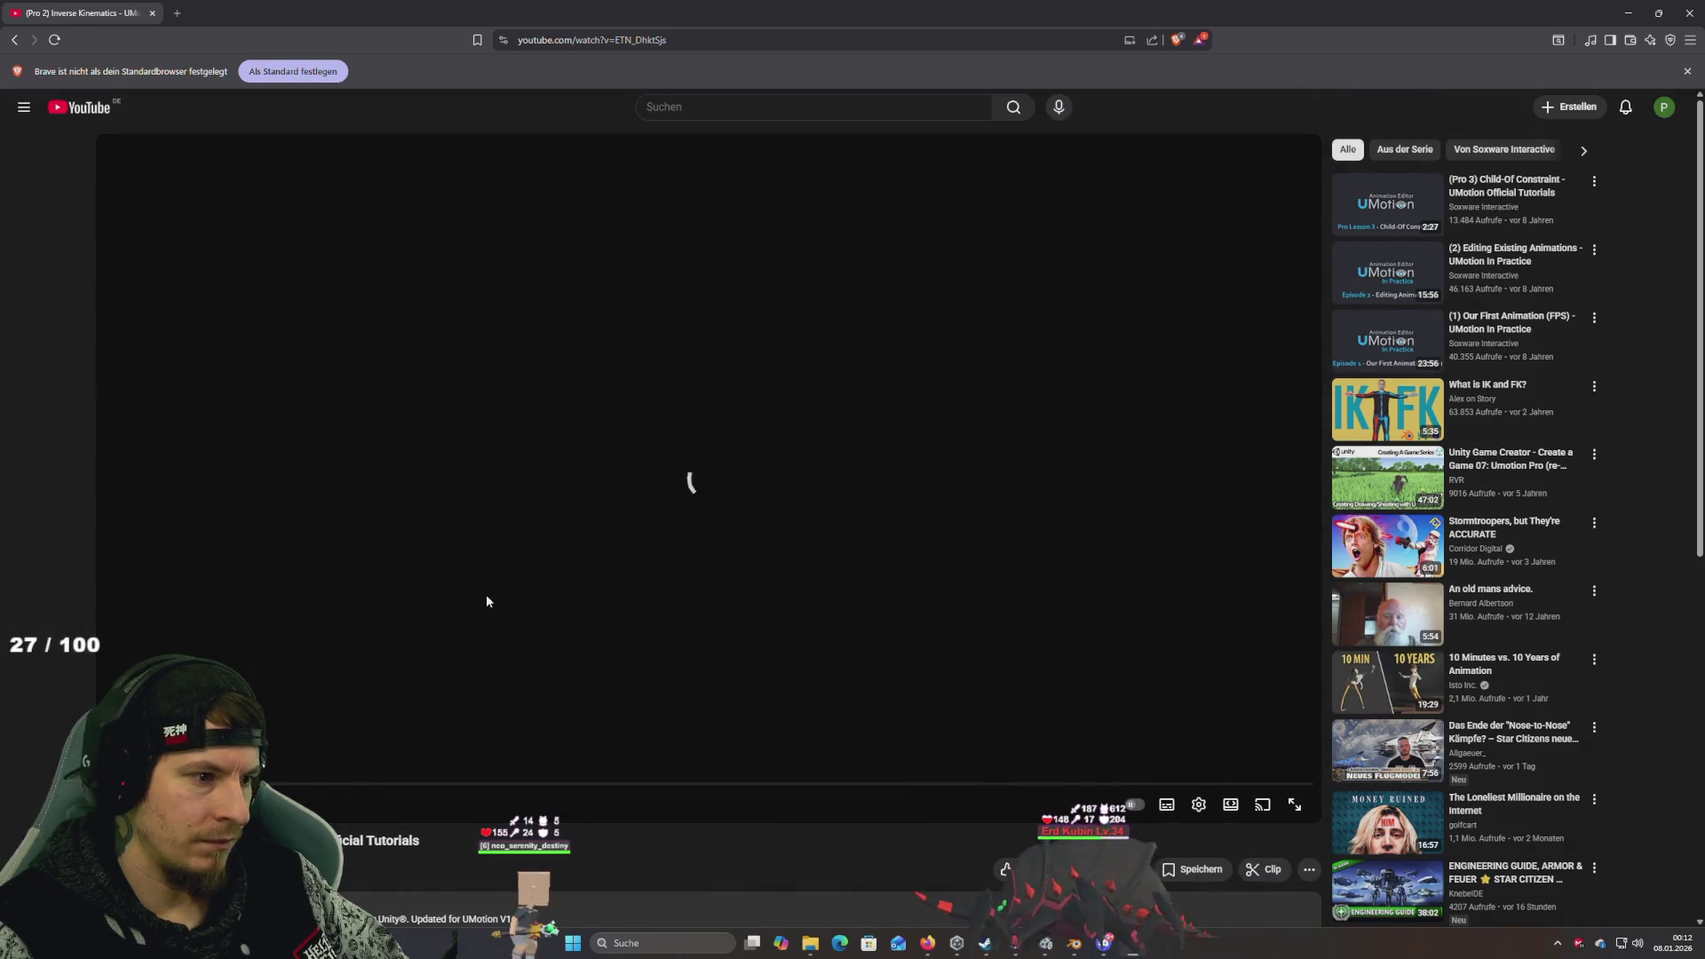
- Reload the tutorial page and skip the video past the IK Setup Wizard section
key(F5)
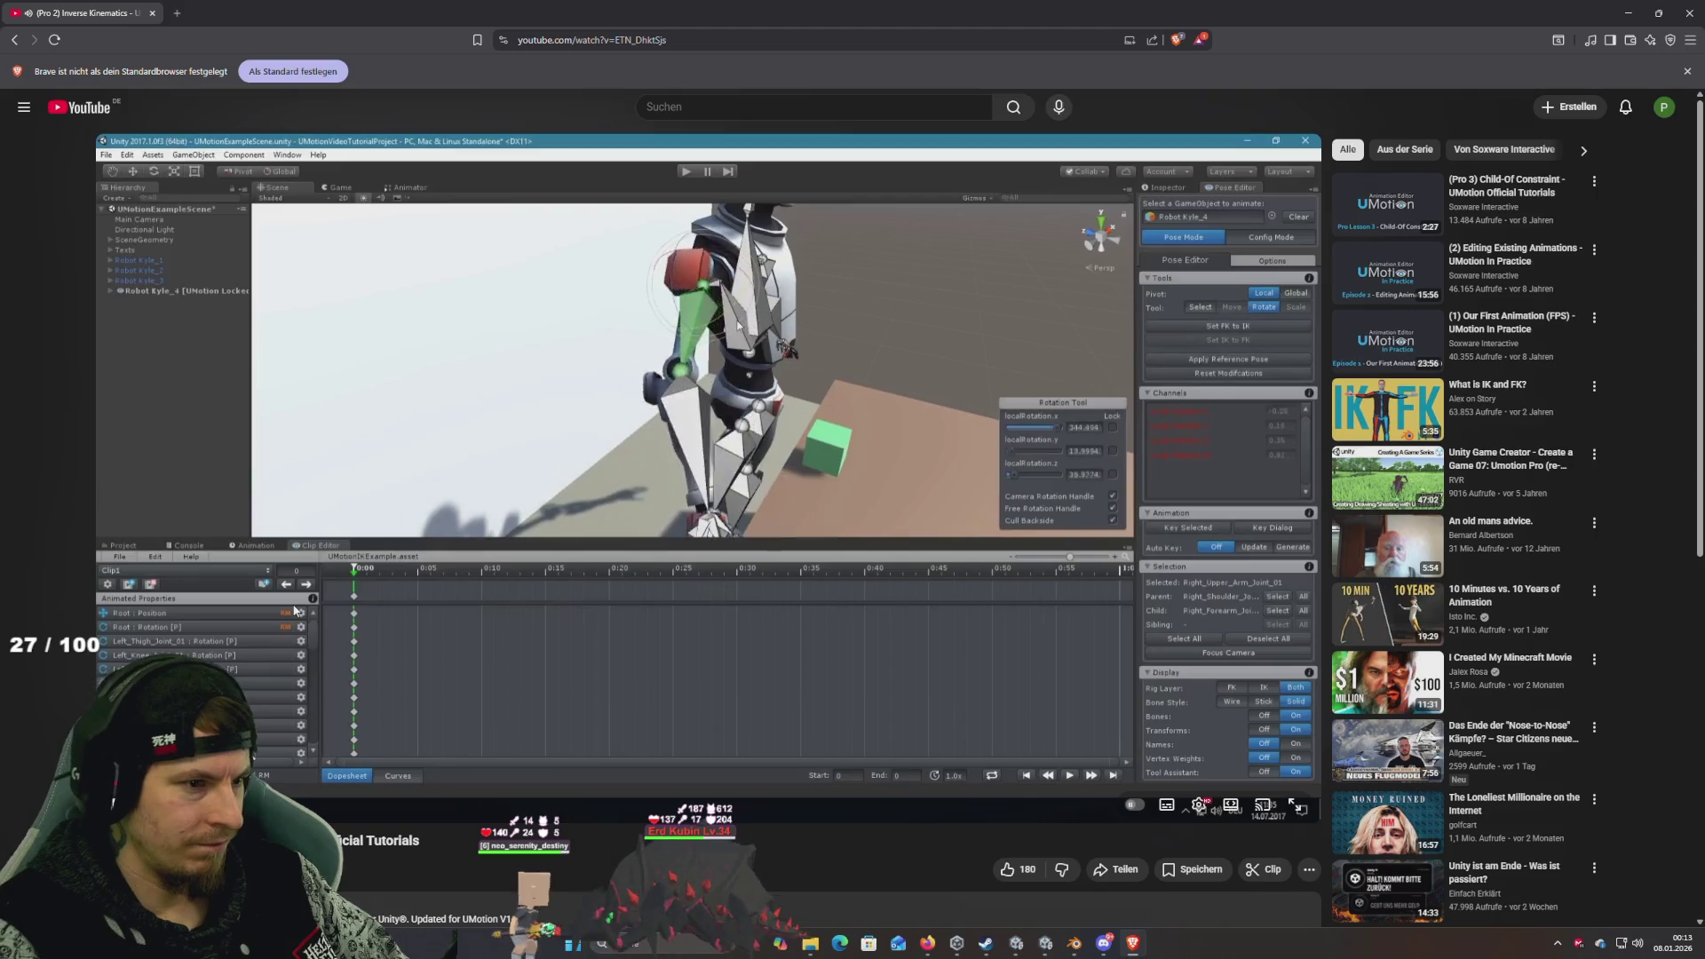
key(l)
key(l)
key(l)
key(l)
key(l)
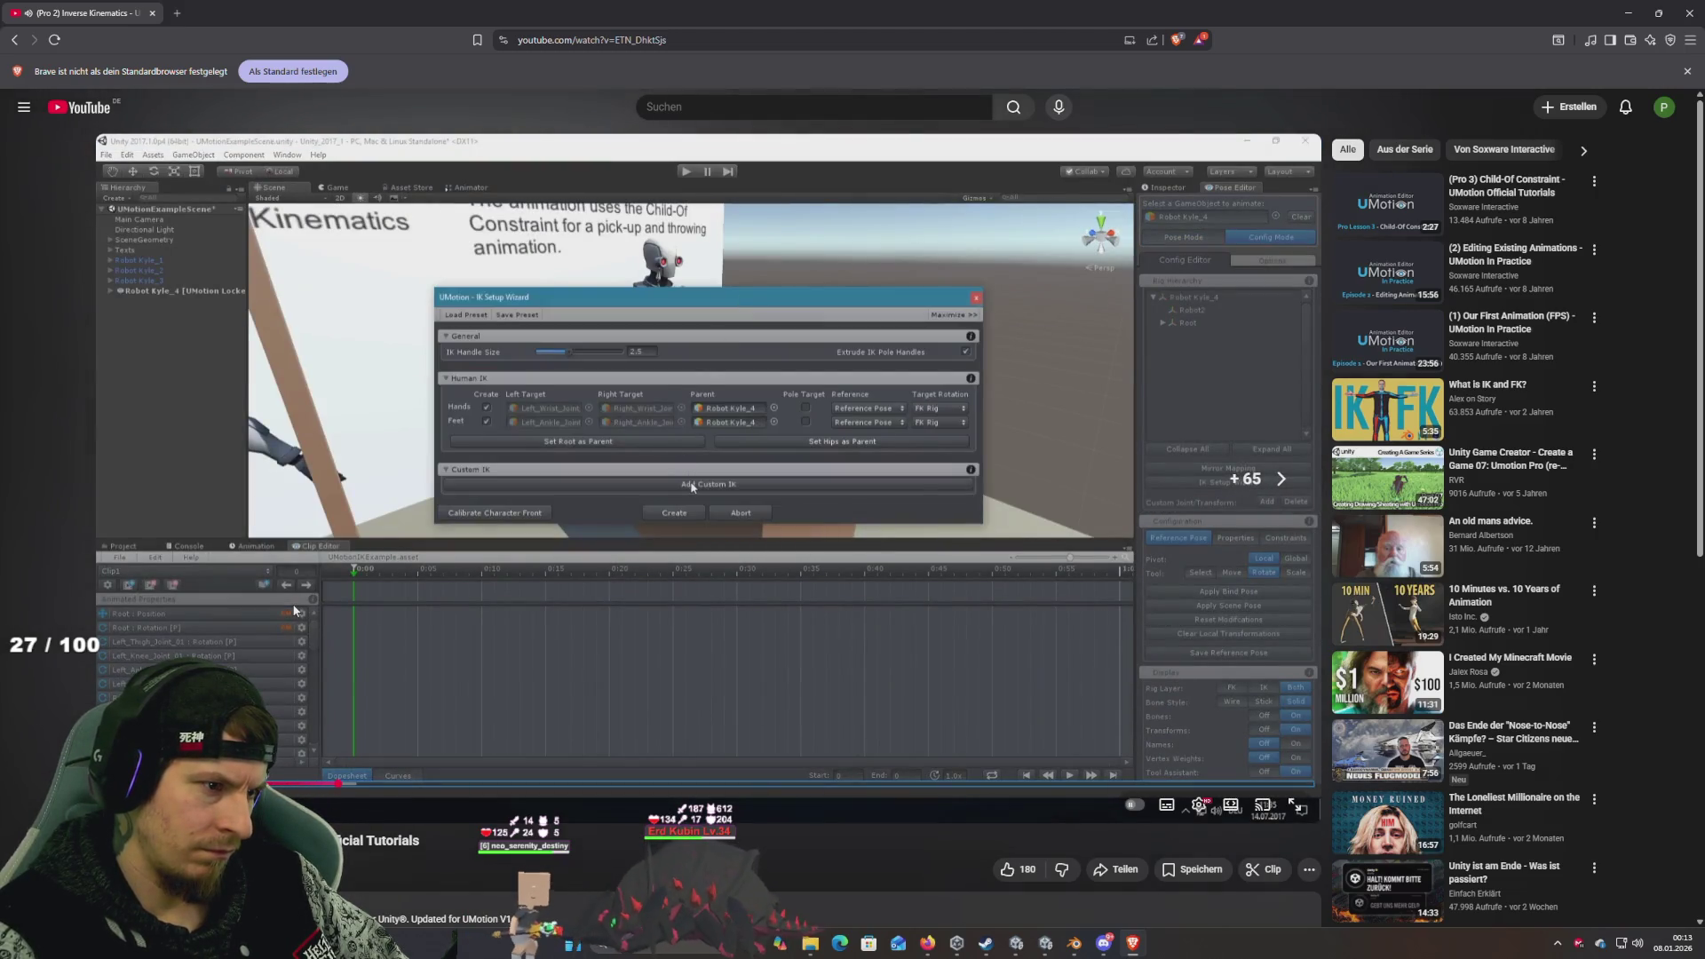
key(Right)
key(Right)
key(Right)
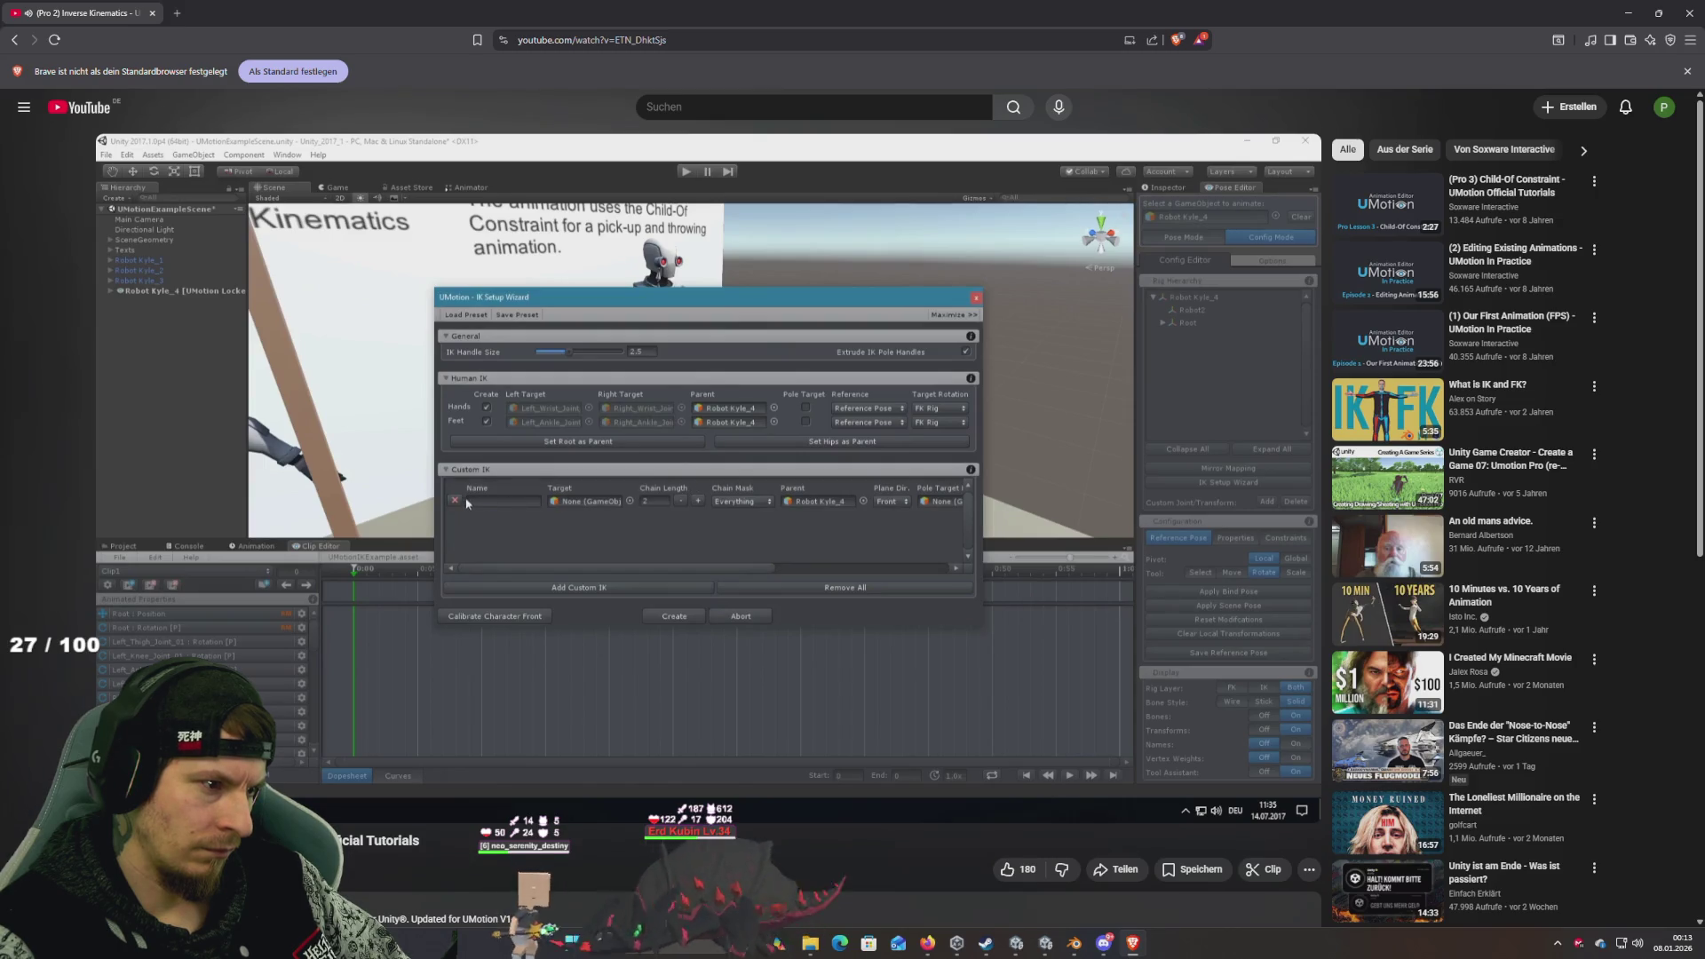
key(Right)
key(Right)
key(Right)
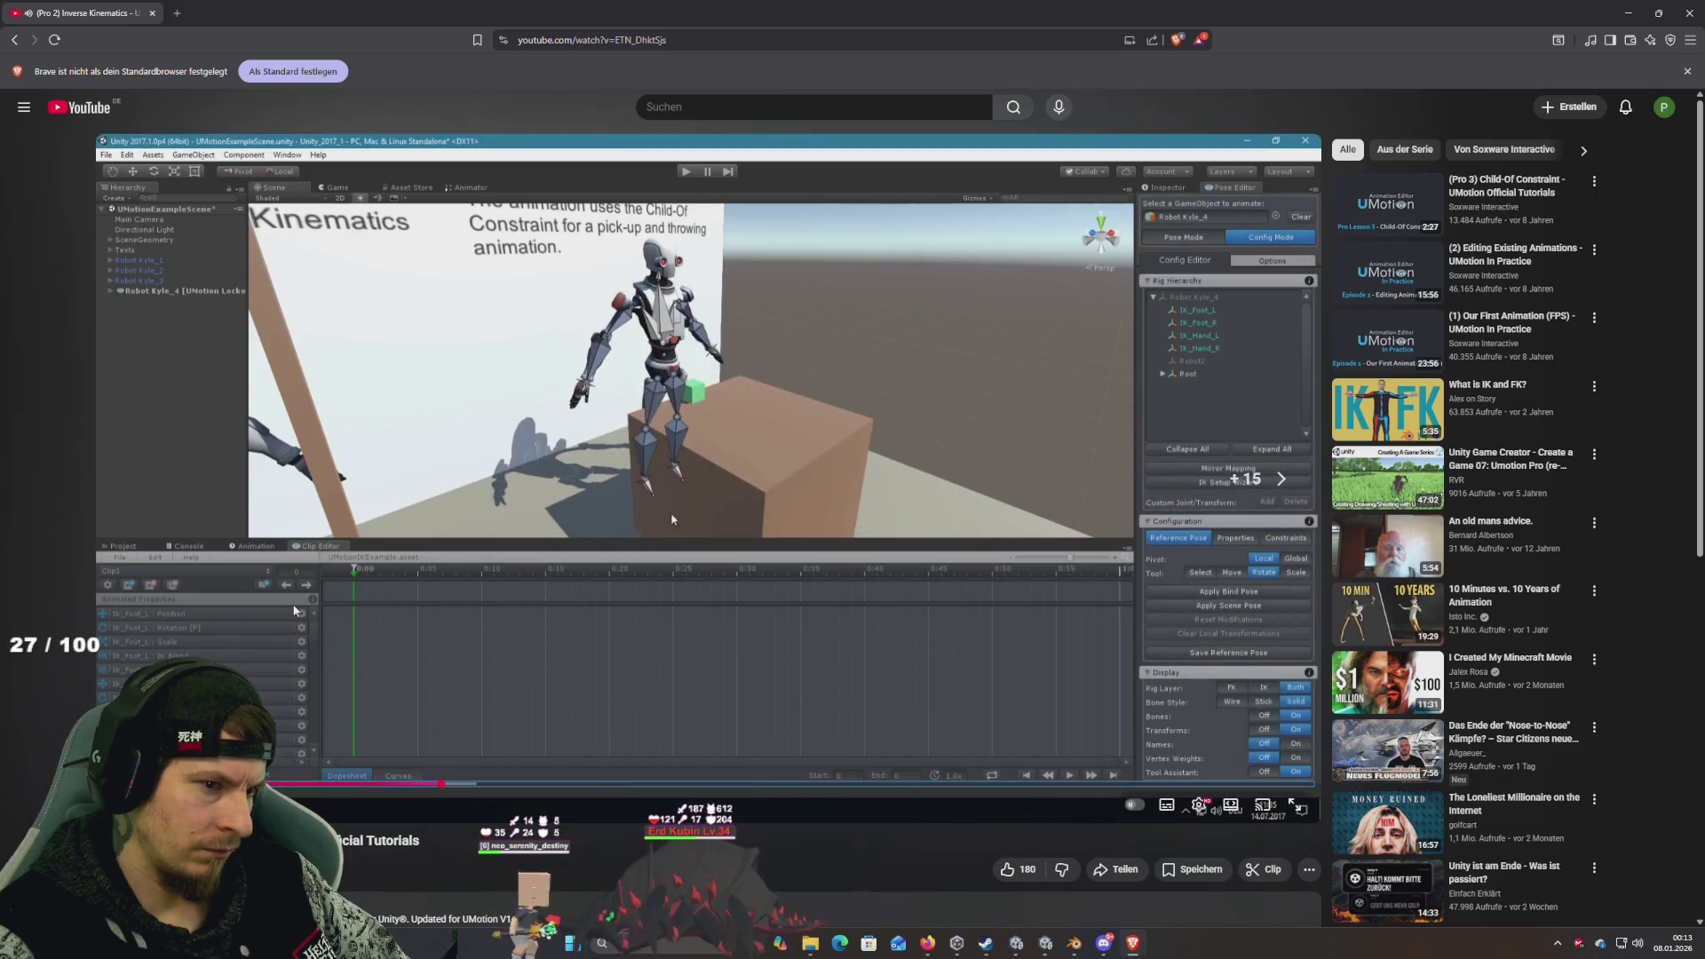
key(Right)
key(Right)
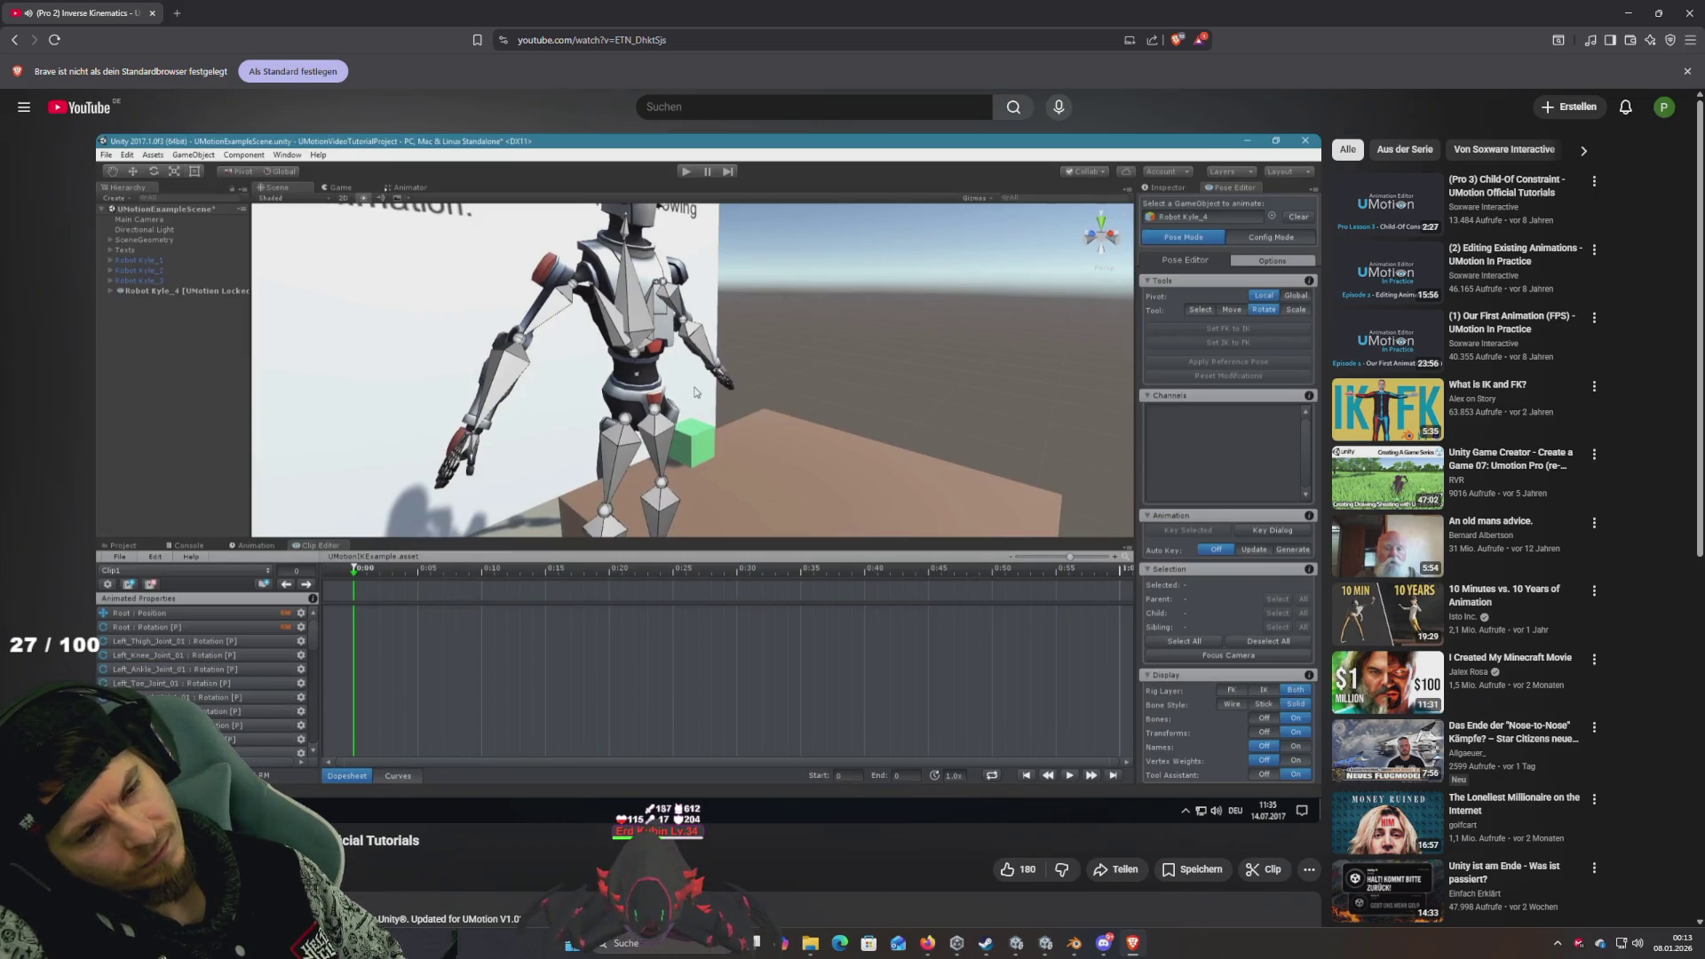
key(l)
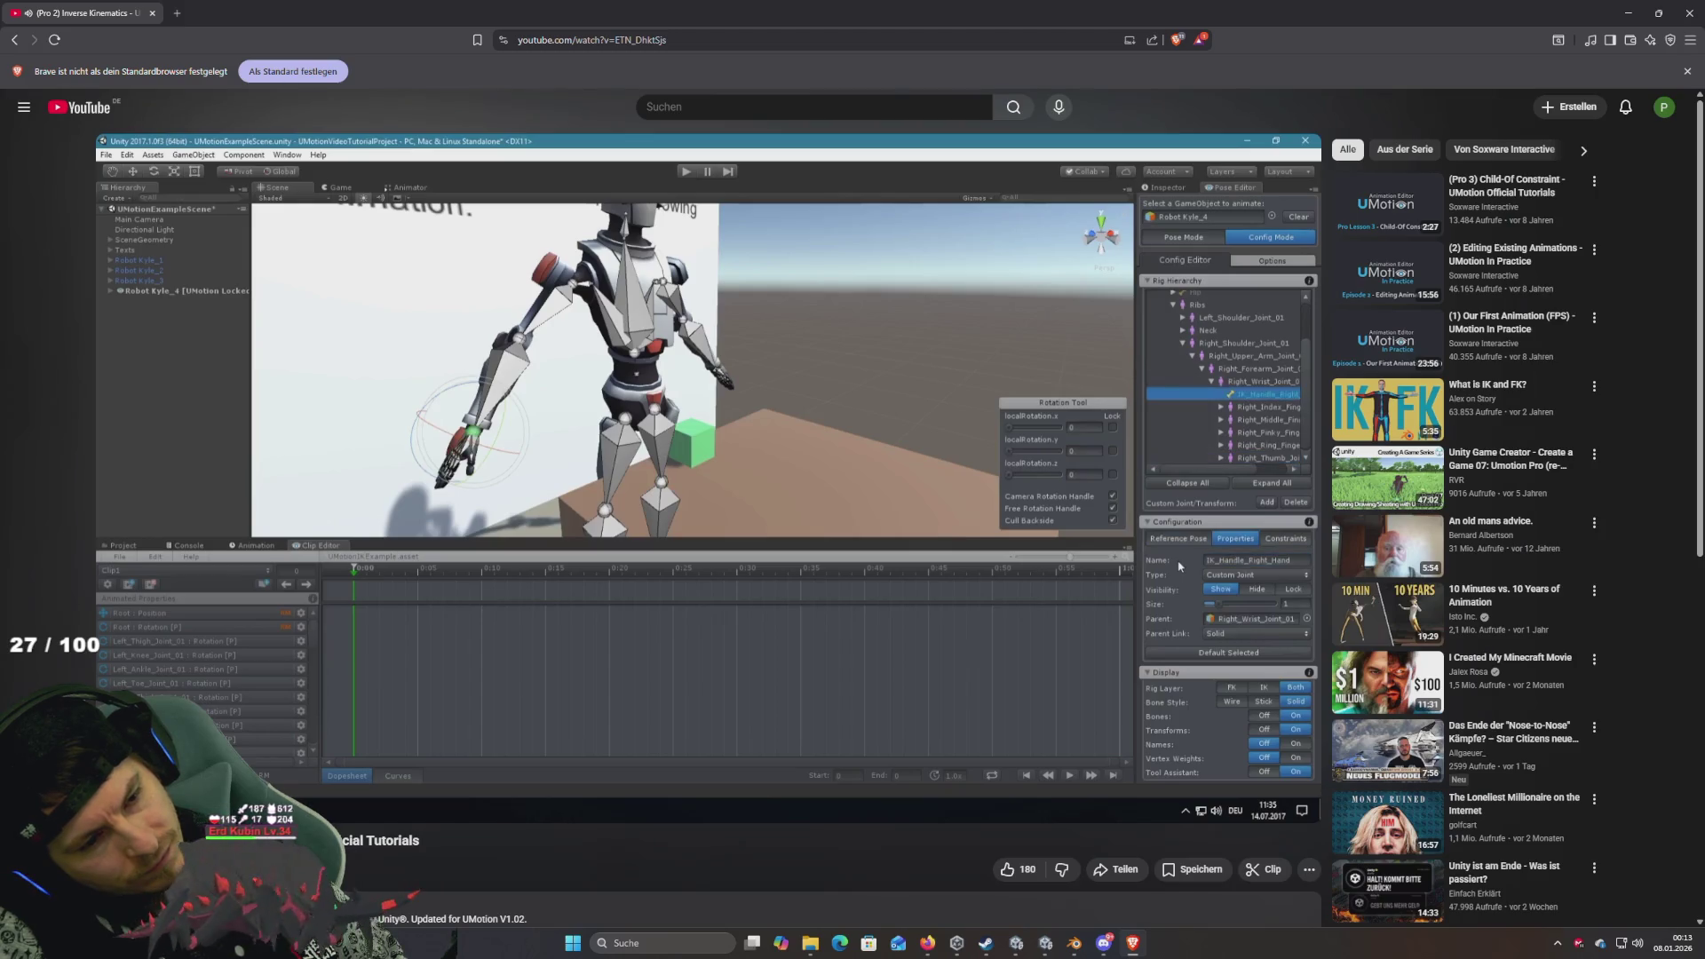
- Skip the tutorial ahead to its IK constraint setup, then return to Unity's Scene view
key(Right)
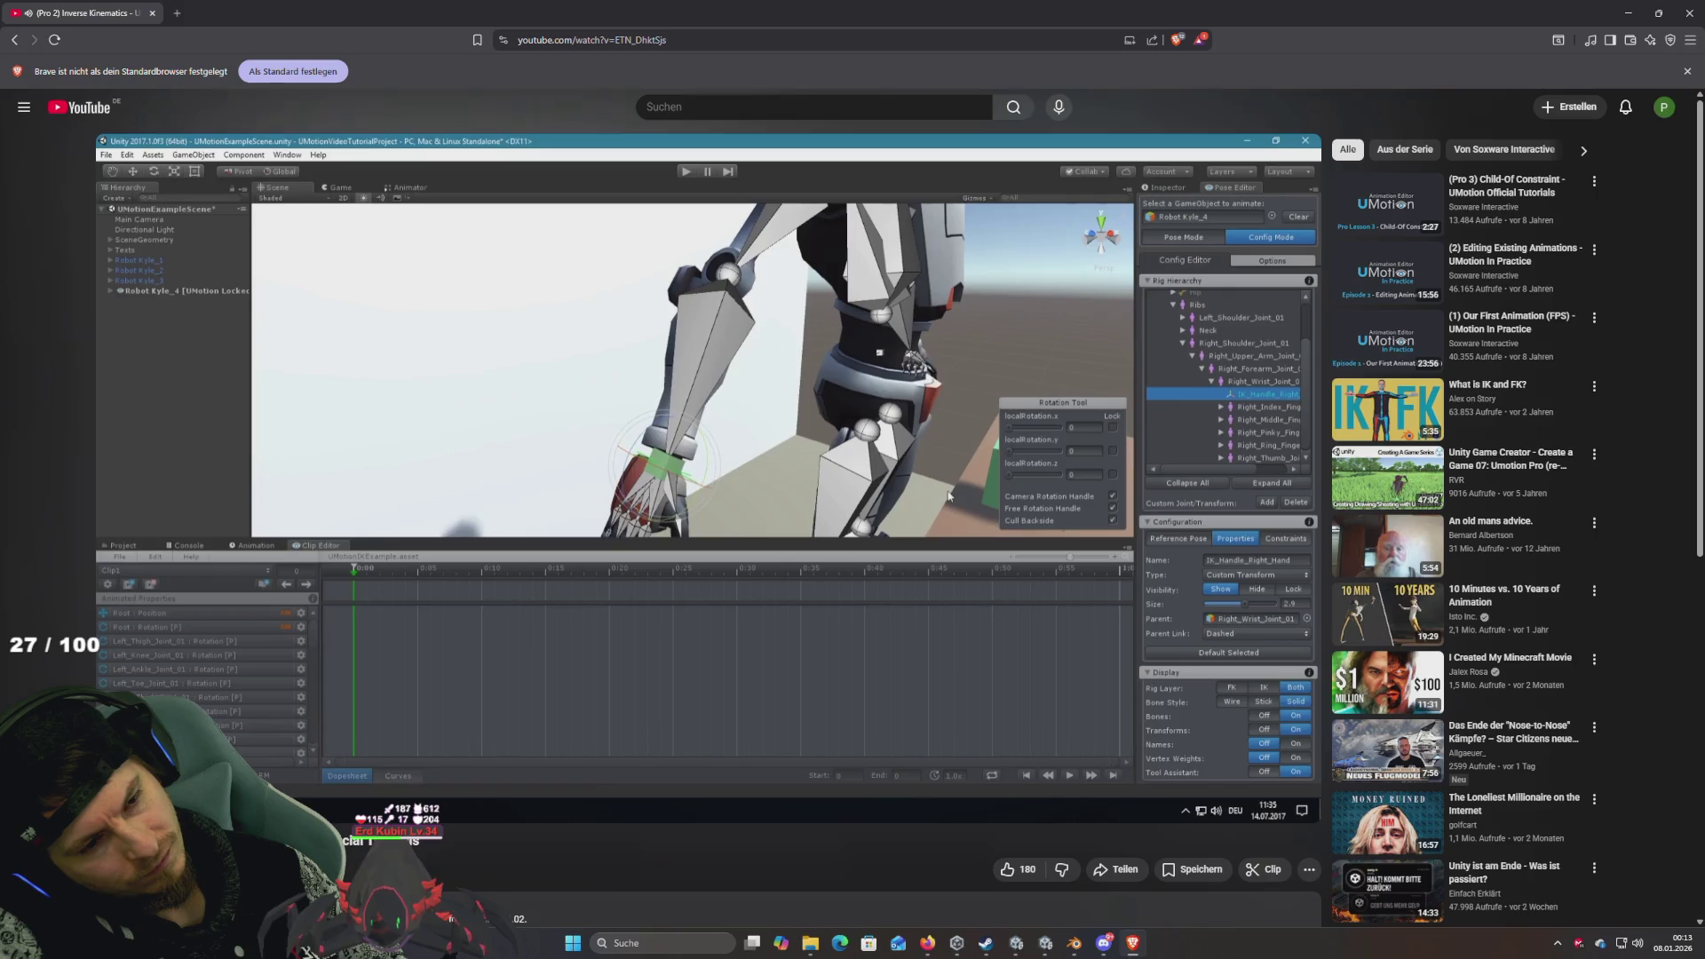
key(Right)
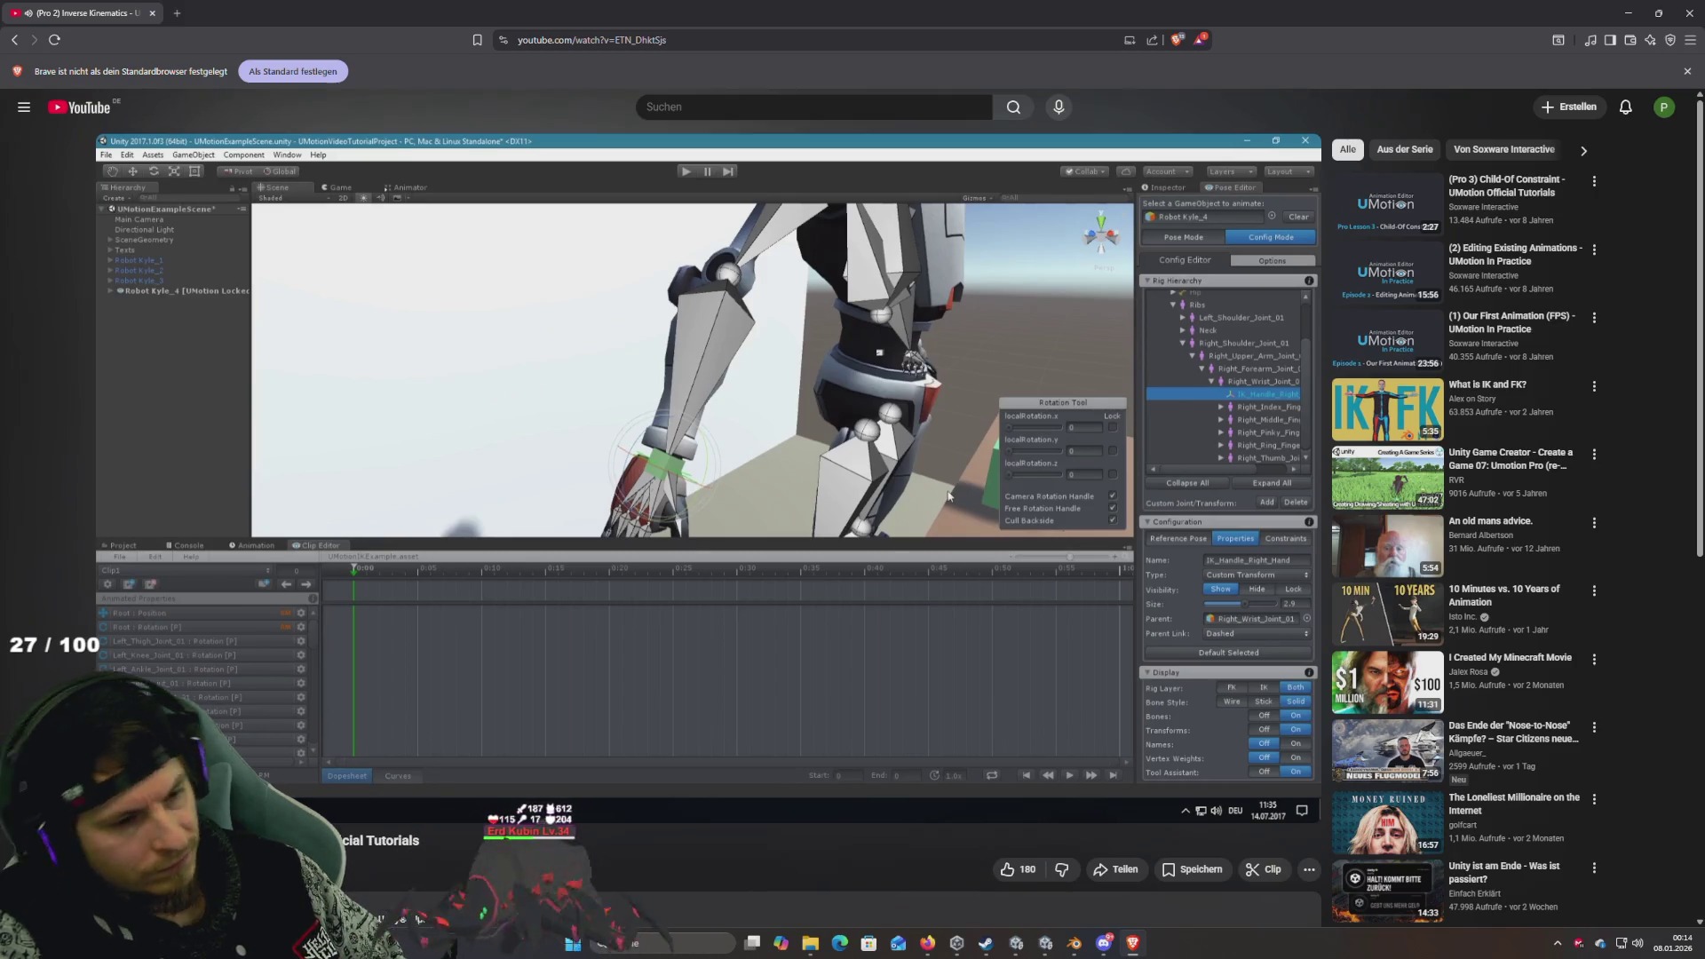
key(l)
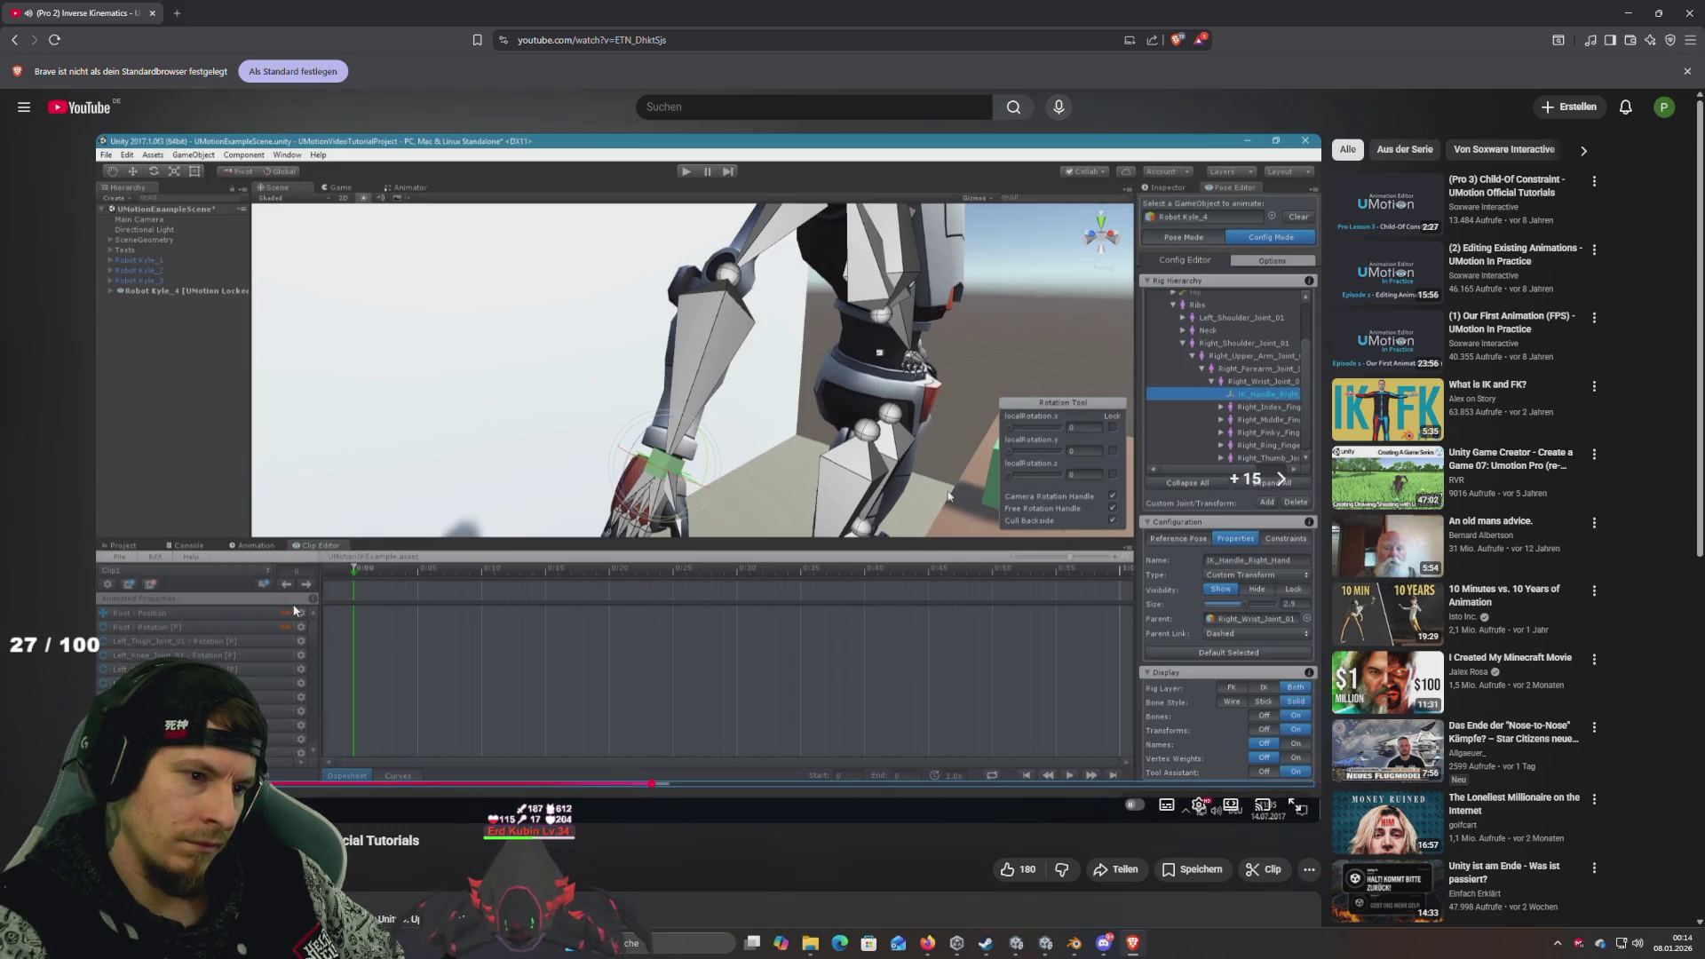
key(Right)
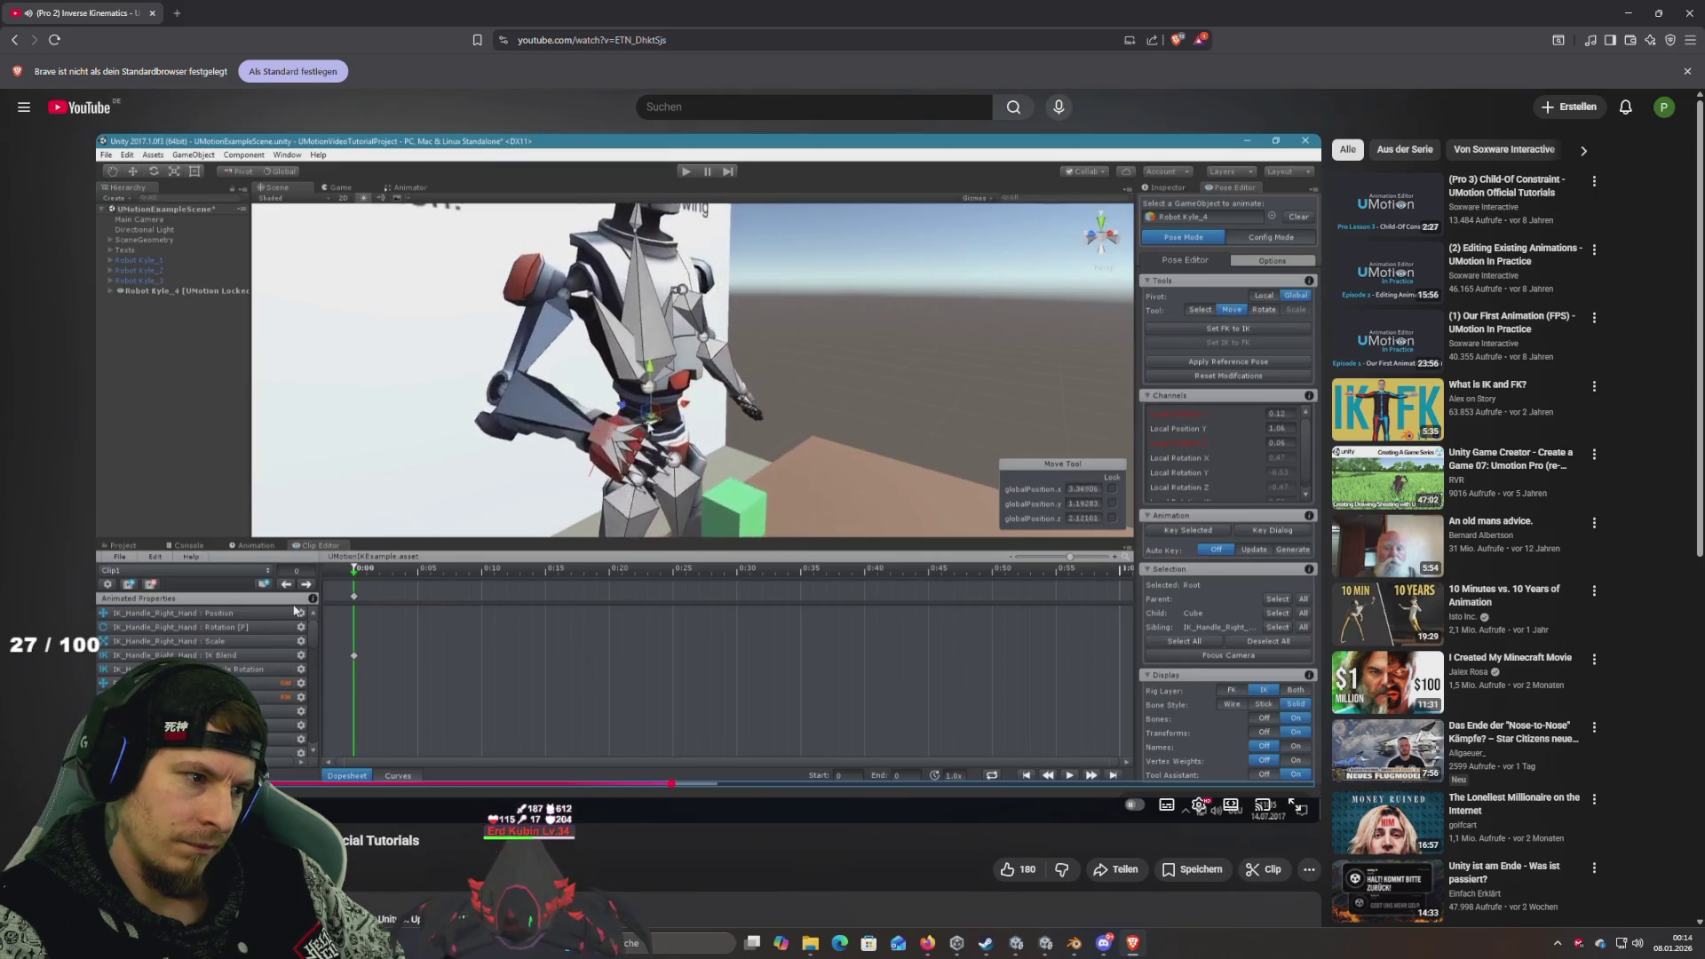
key(Right)
key(Right)
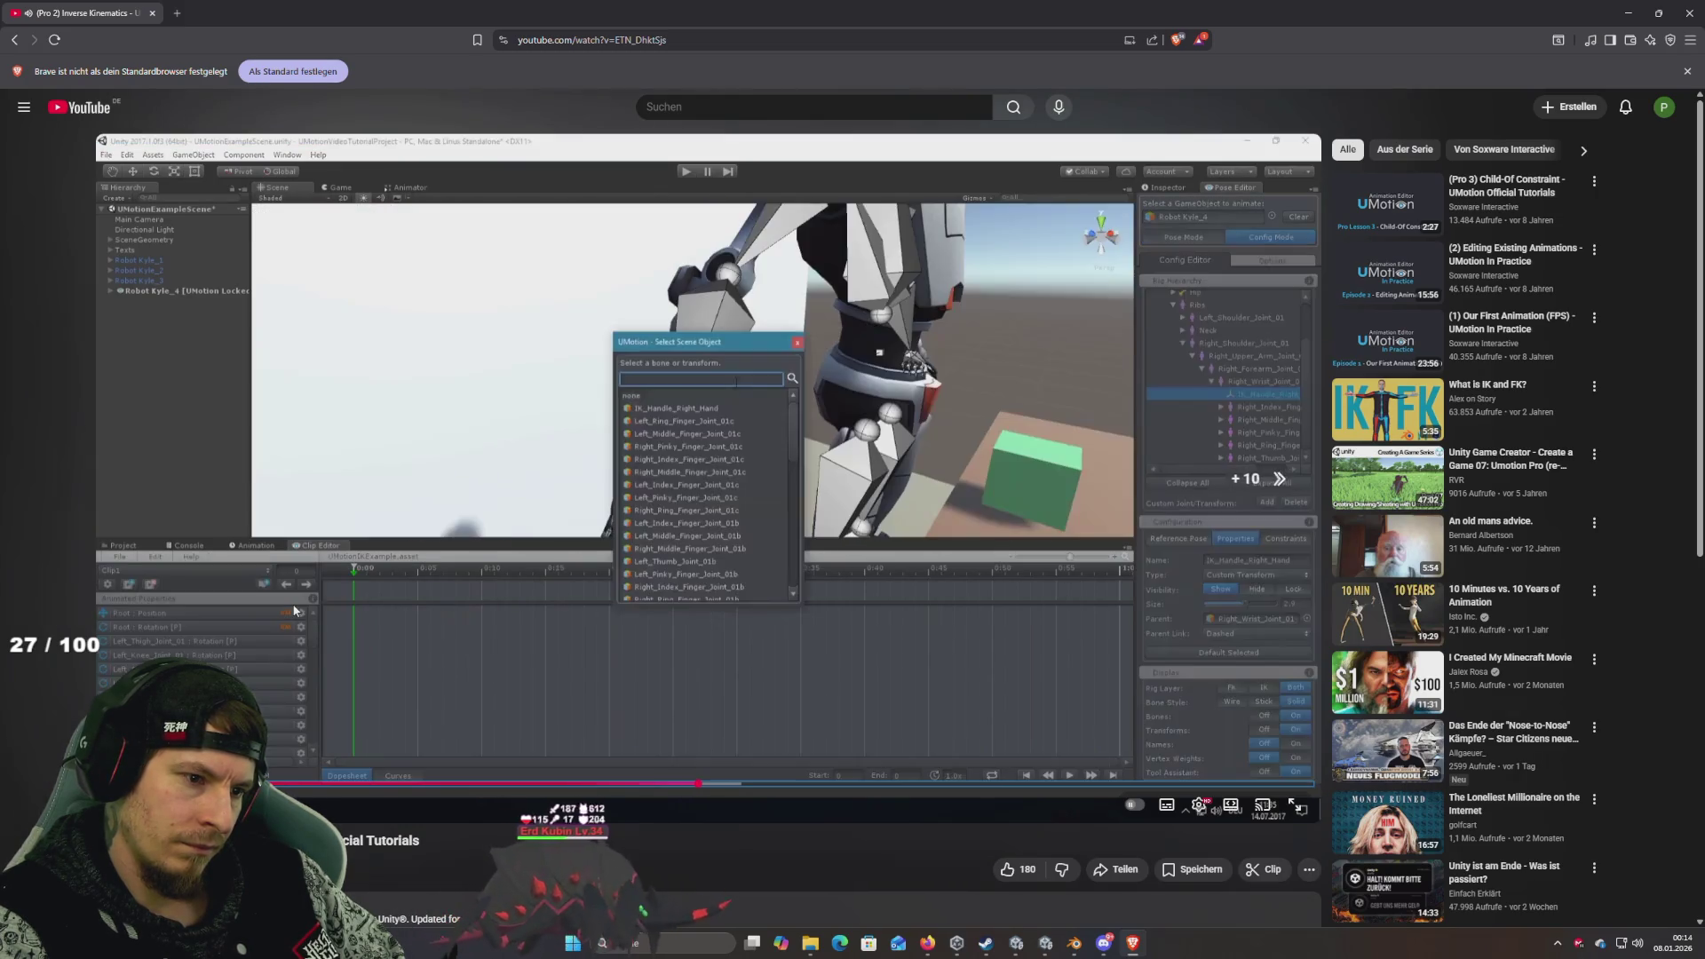
key(Right)
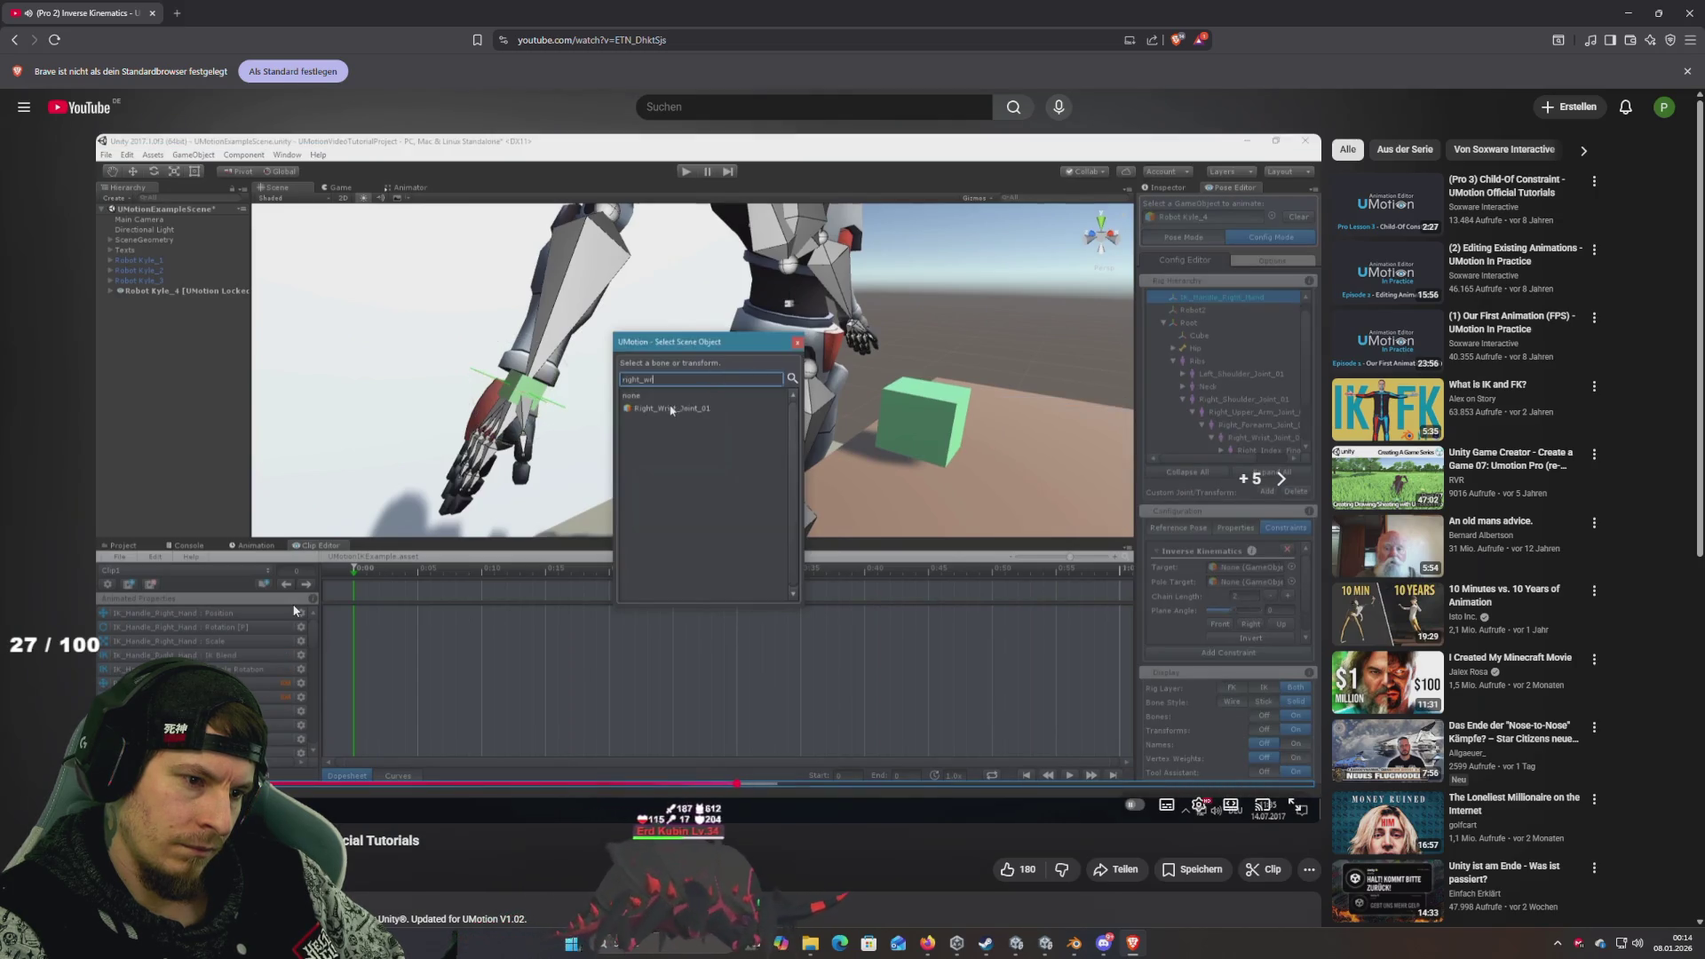
key(Right)
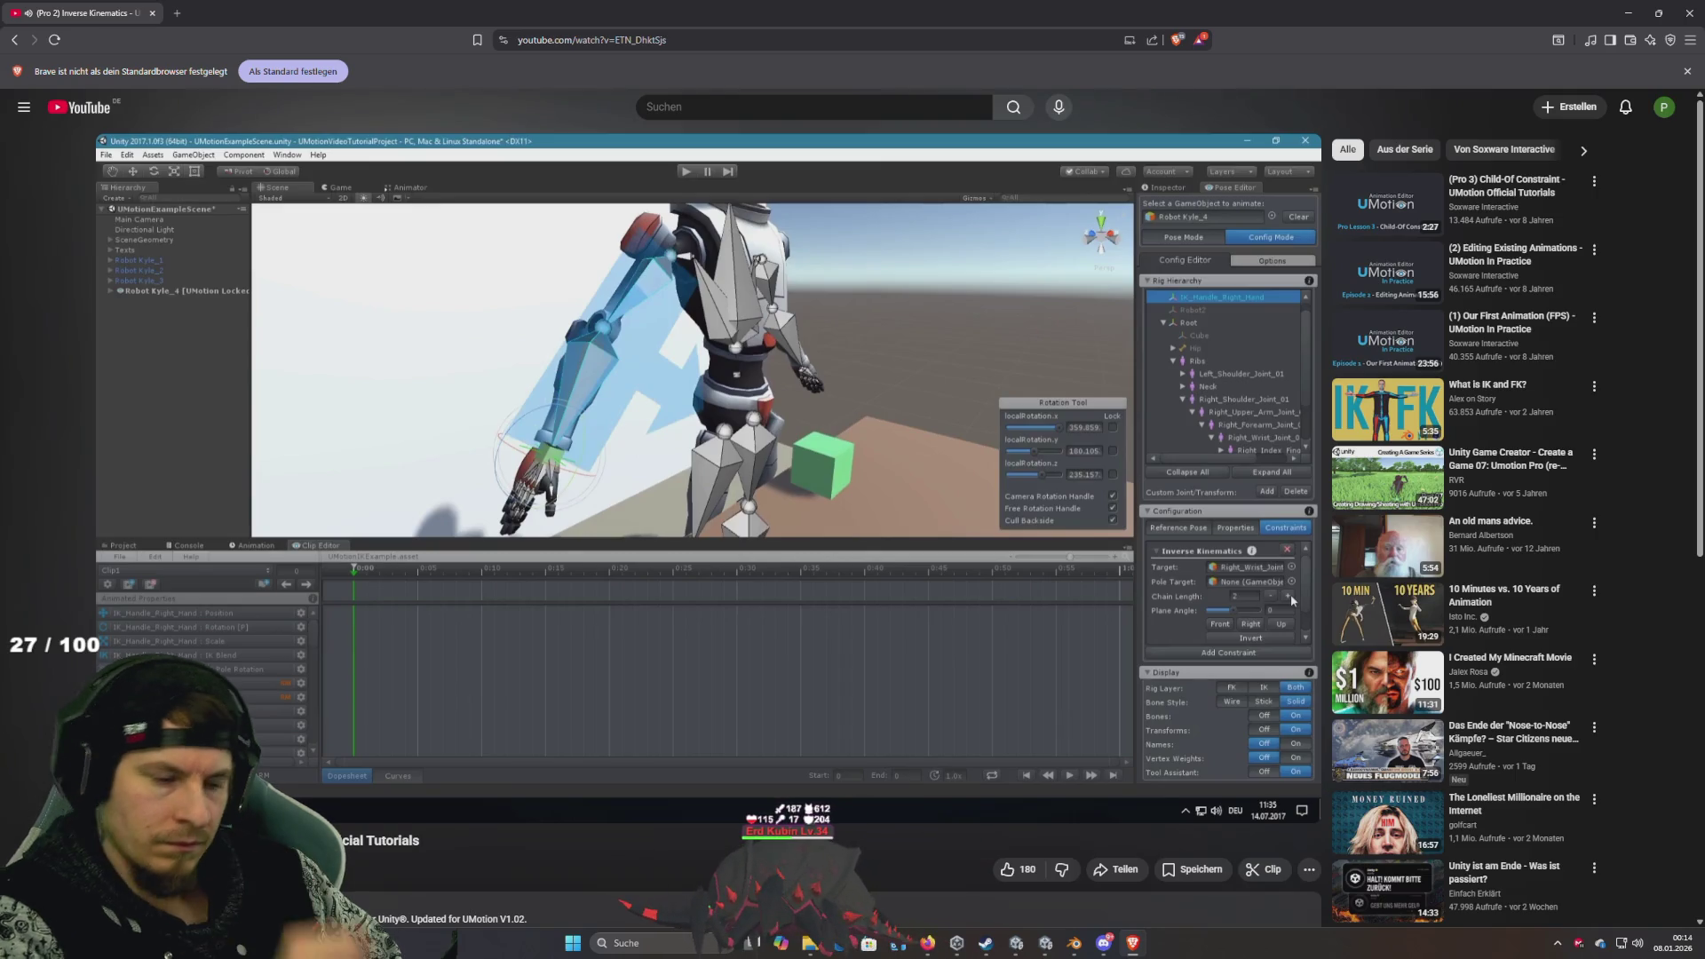
key(l)
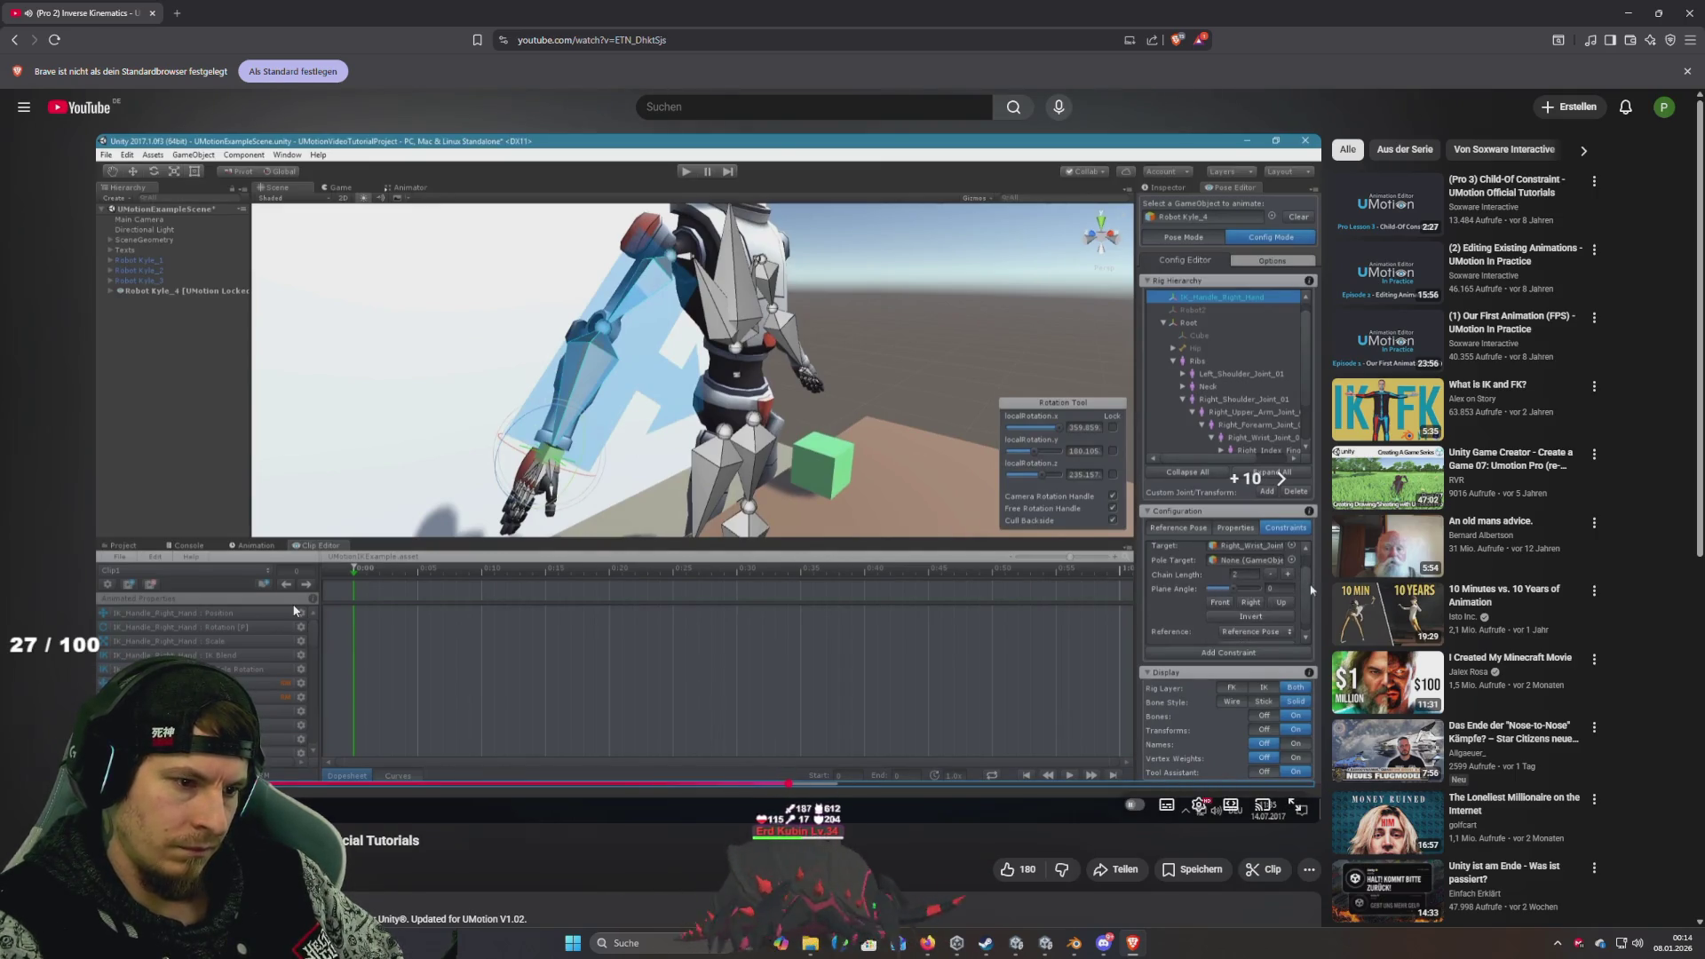
key(Right)
key(Right)
key(Right)
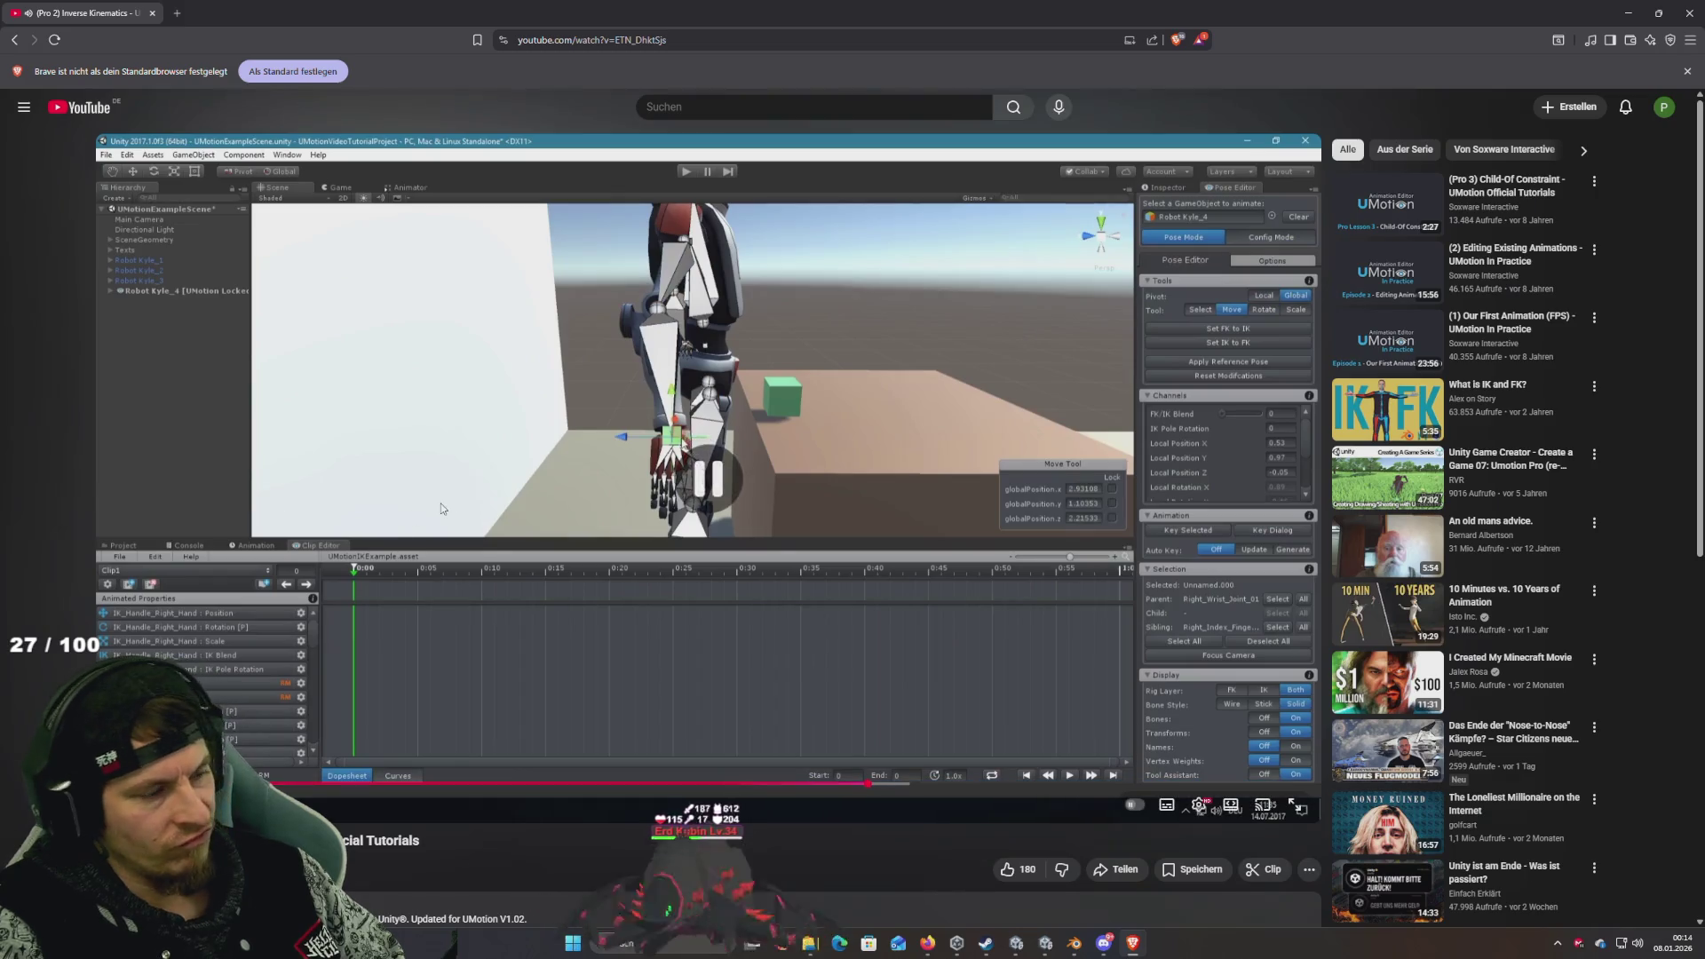
key(alt+Tab)
drag(598, 453, 828, 407)
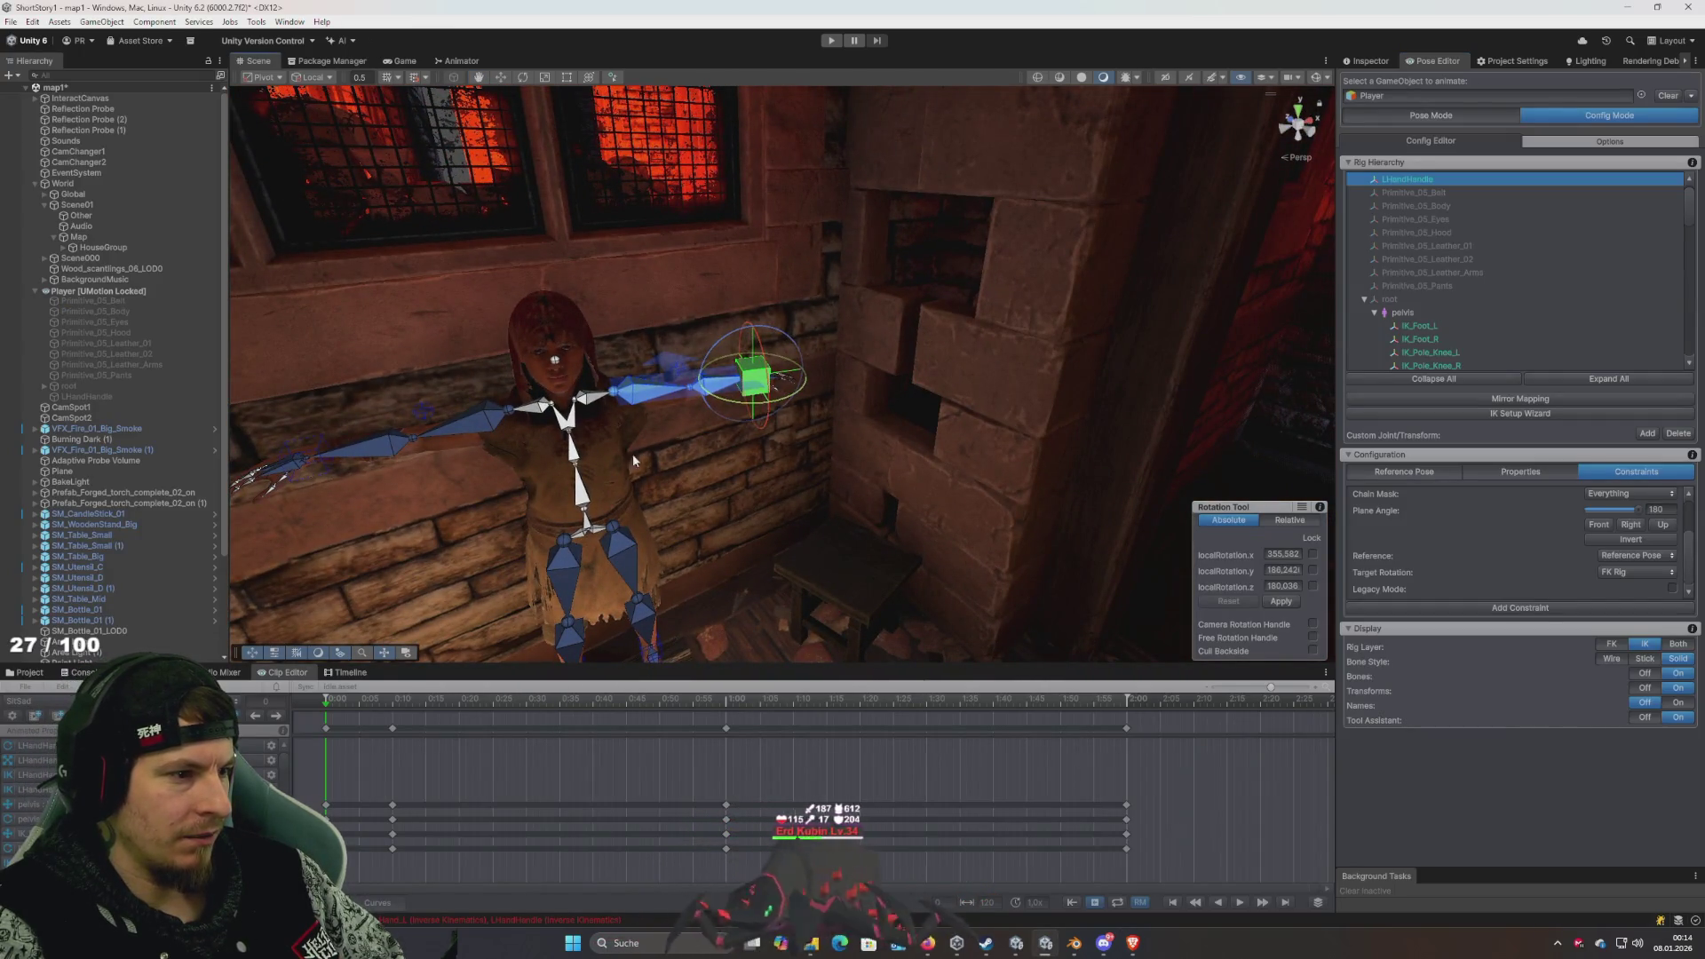
- Switch the UMotion Pose Editor to Pose Mode and view the seated Player
scroll(653, 461, up, 5)
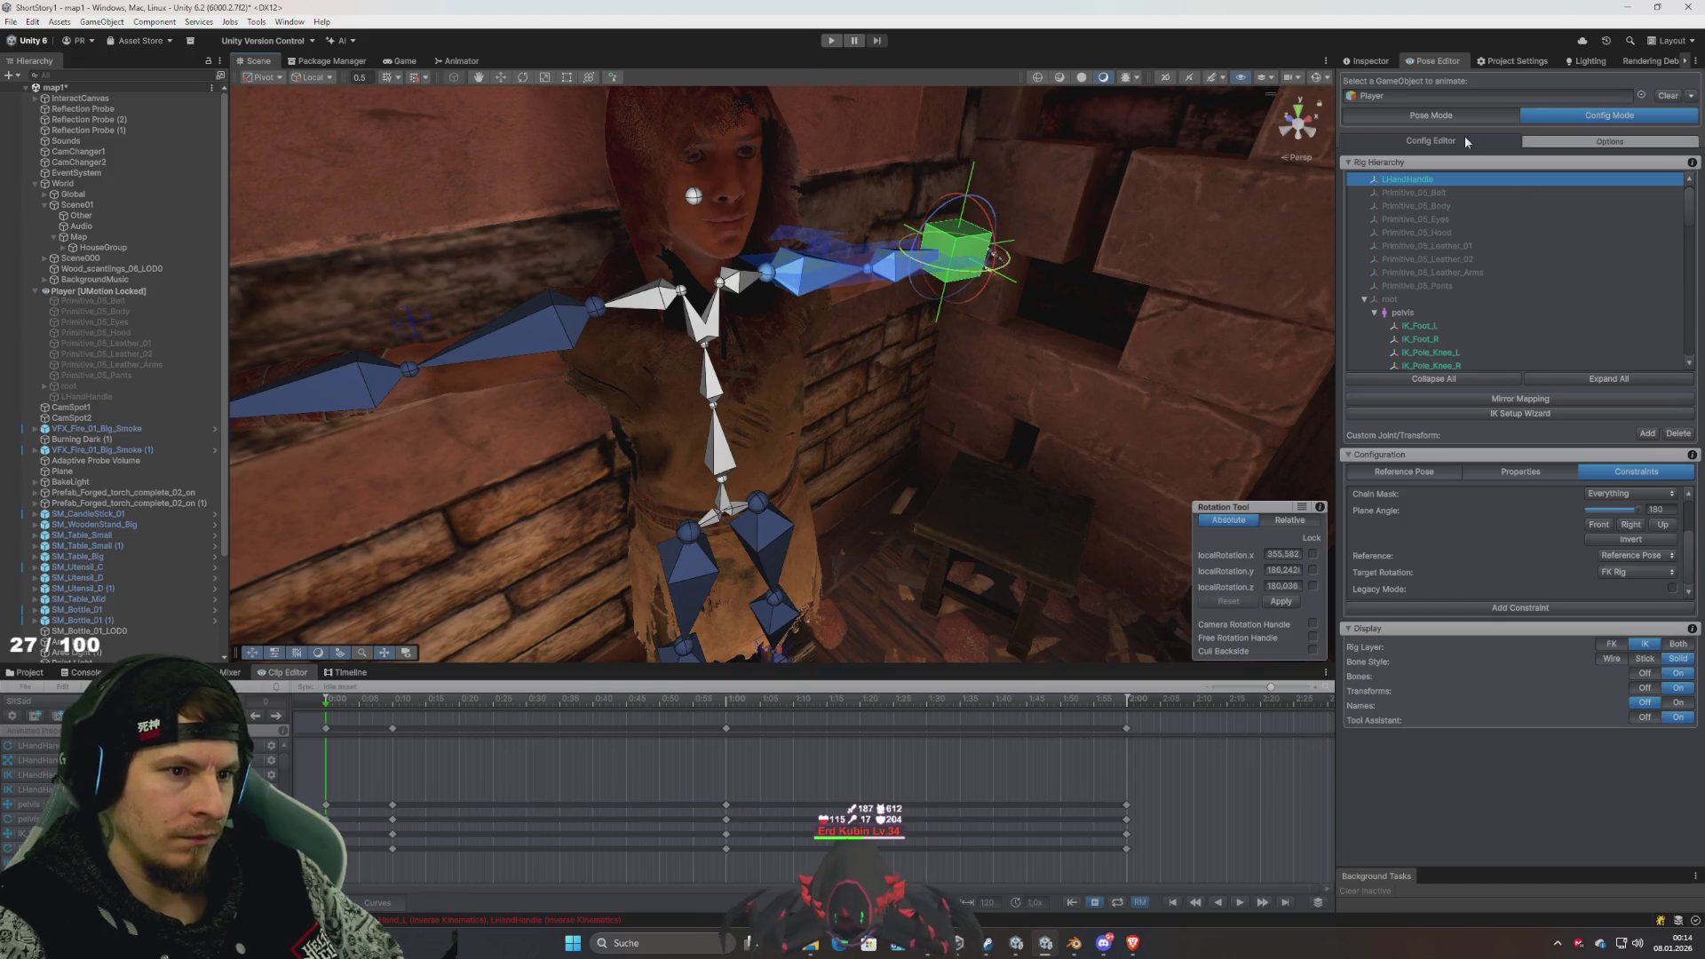
click(1431, 115)
mouse_move(806, 307)
mouse_down()
mouse_move(828, 425)
mouse_move(719, 342)
mouse_up()
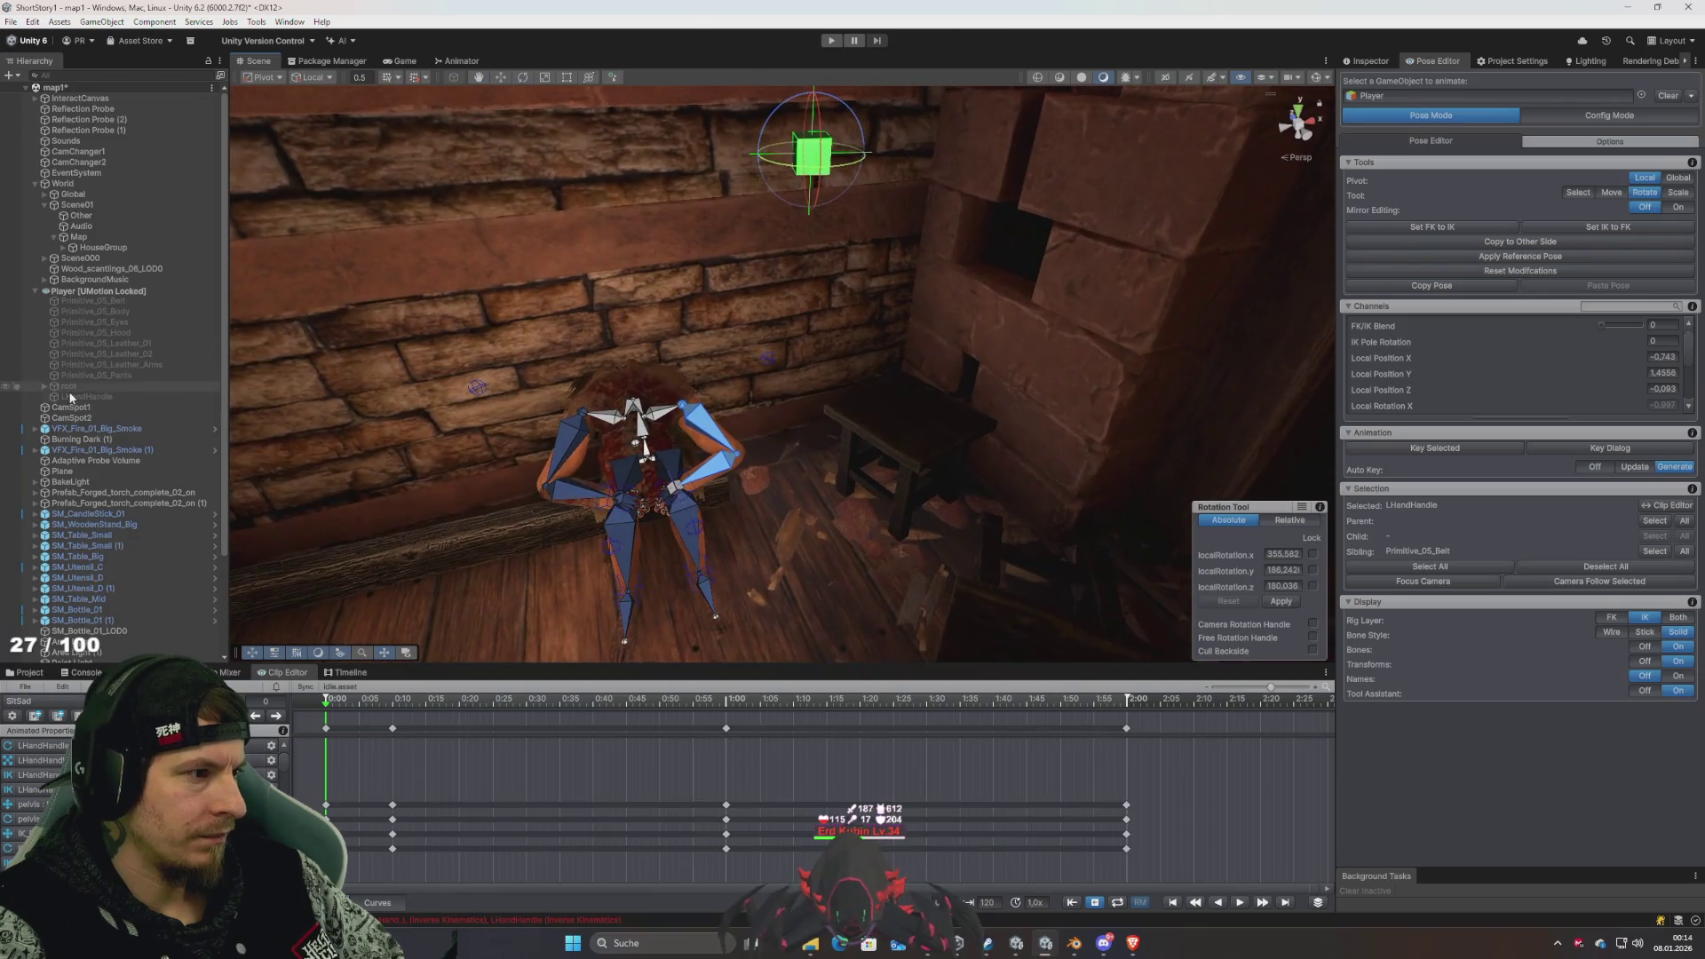
- Move LHandHandle down to the seated Player's hand, then select IK_Hand_L
key(w)
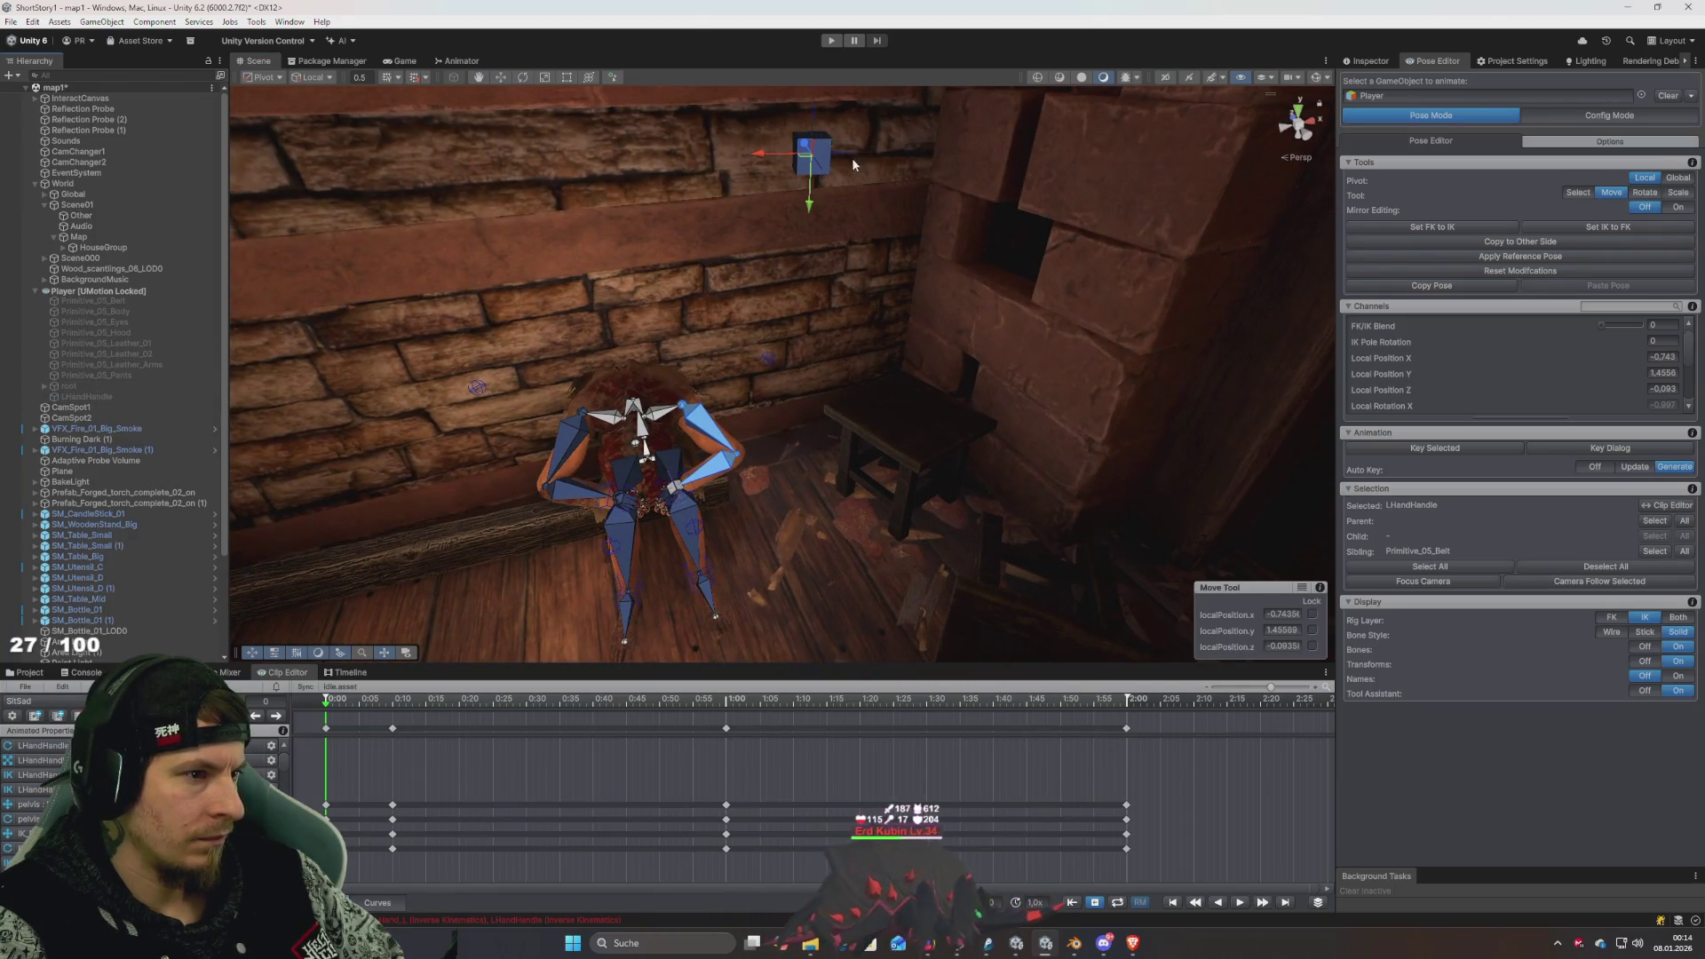
mouse_move(810, 158)
mouse_down()
mouse_move(781, 426)
mouse_move(649, 502)
mouse_move(647, 604)
mouse_move(711, 533)
mouse_up()
scroll(732, 508, up, 5)
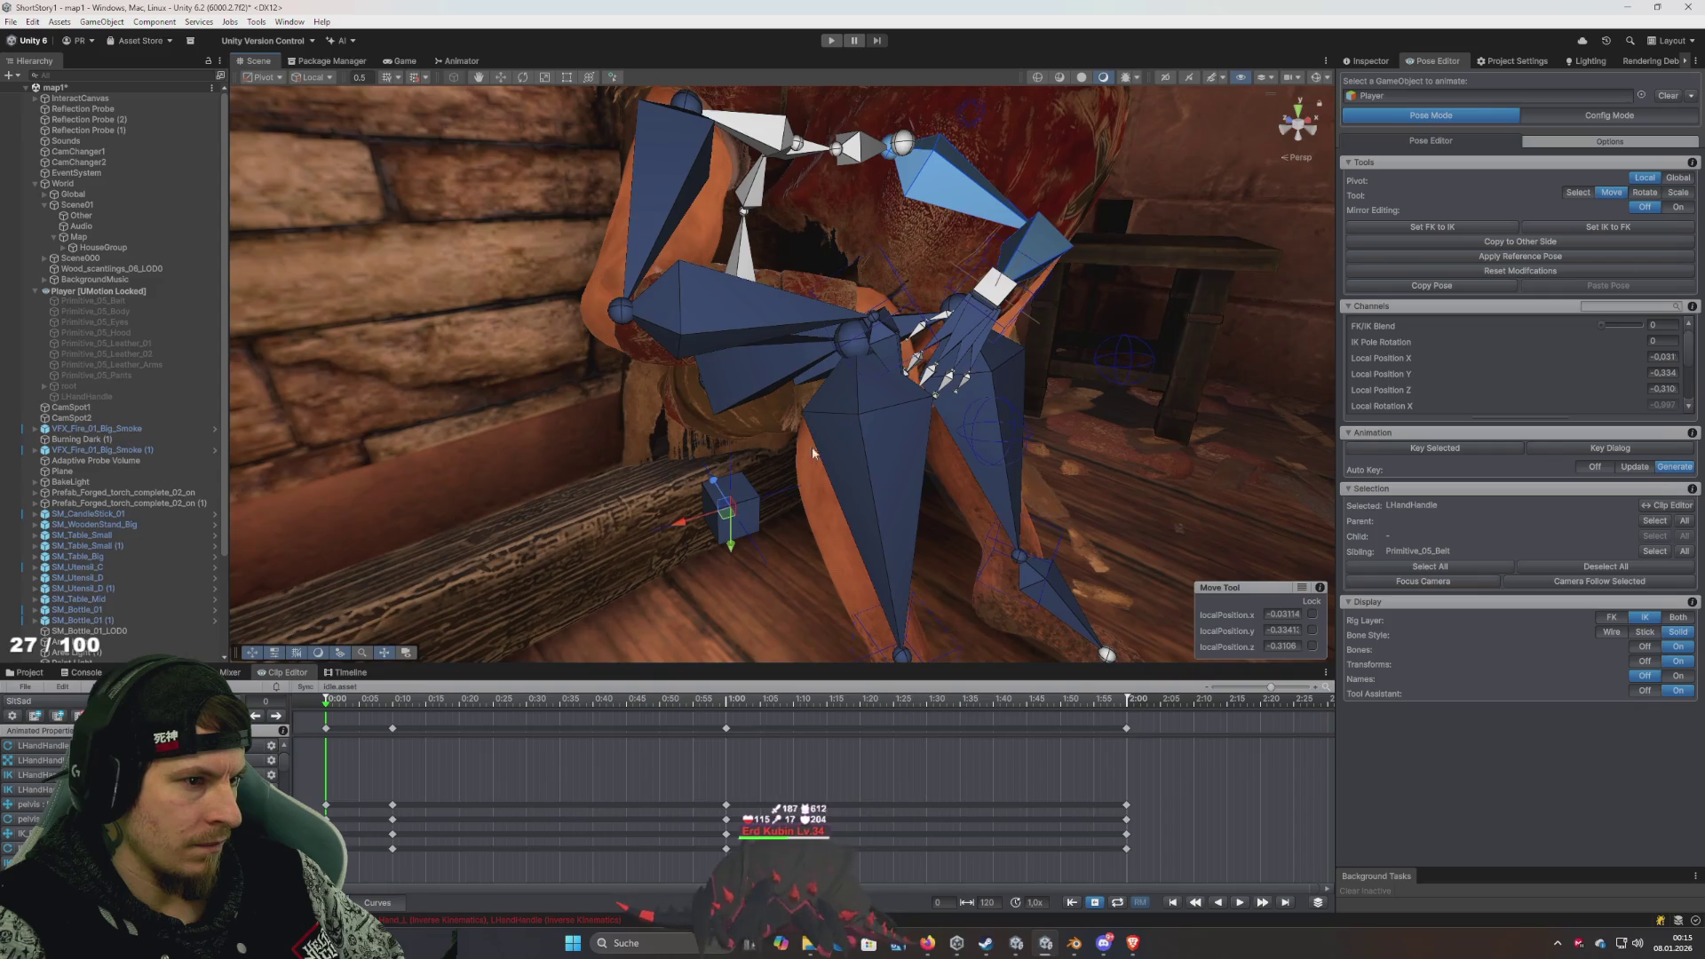
click(999, 288)
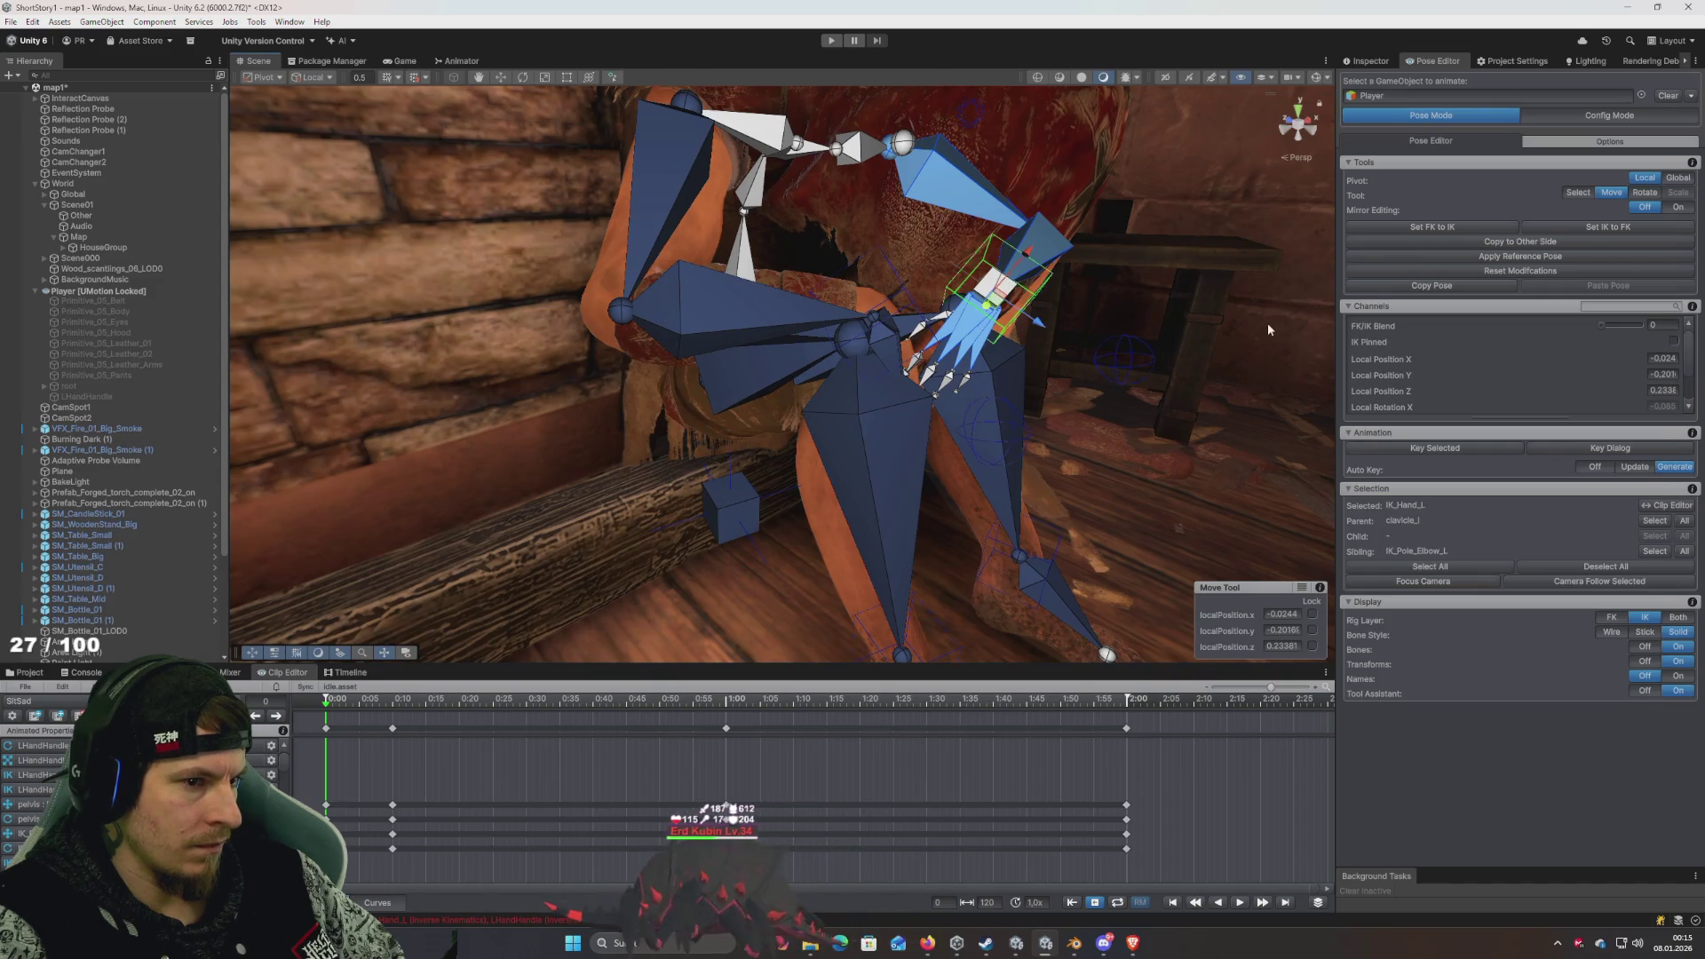
- Inspect IK_Hand_L's IK constraint (target hand_l, pole IK_Pole_Elbow_L) in Config Mode, then select root
click(1609, 119)
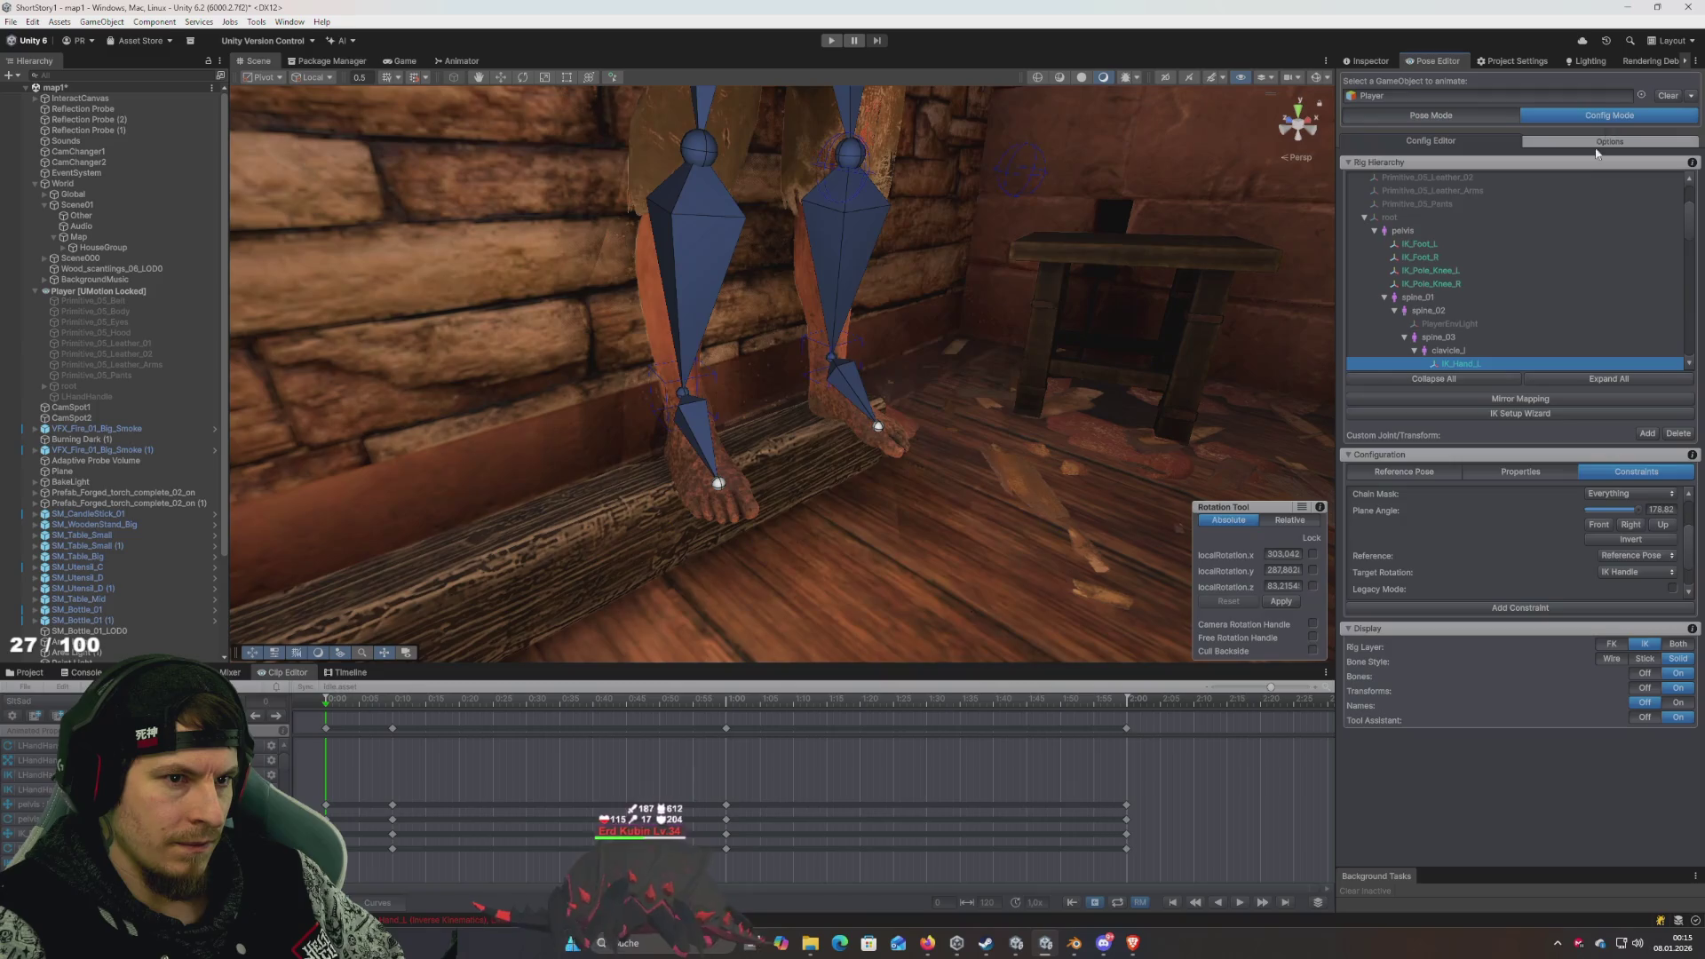
scroll(1439, 361, down, 3)
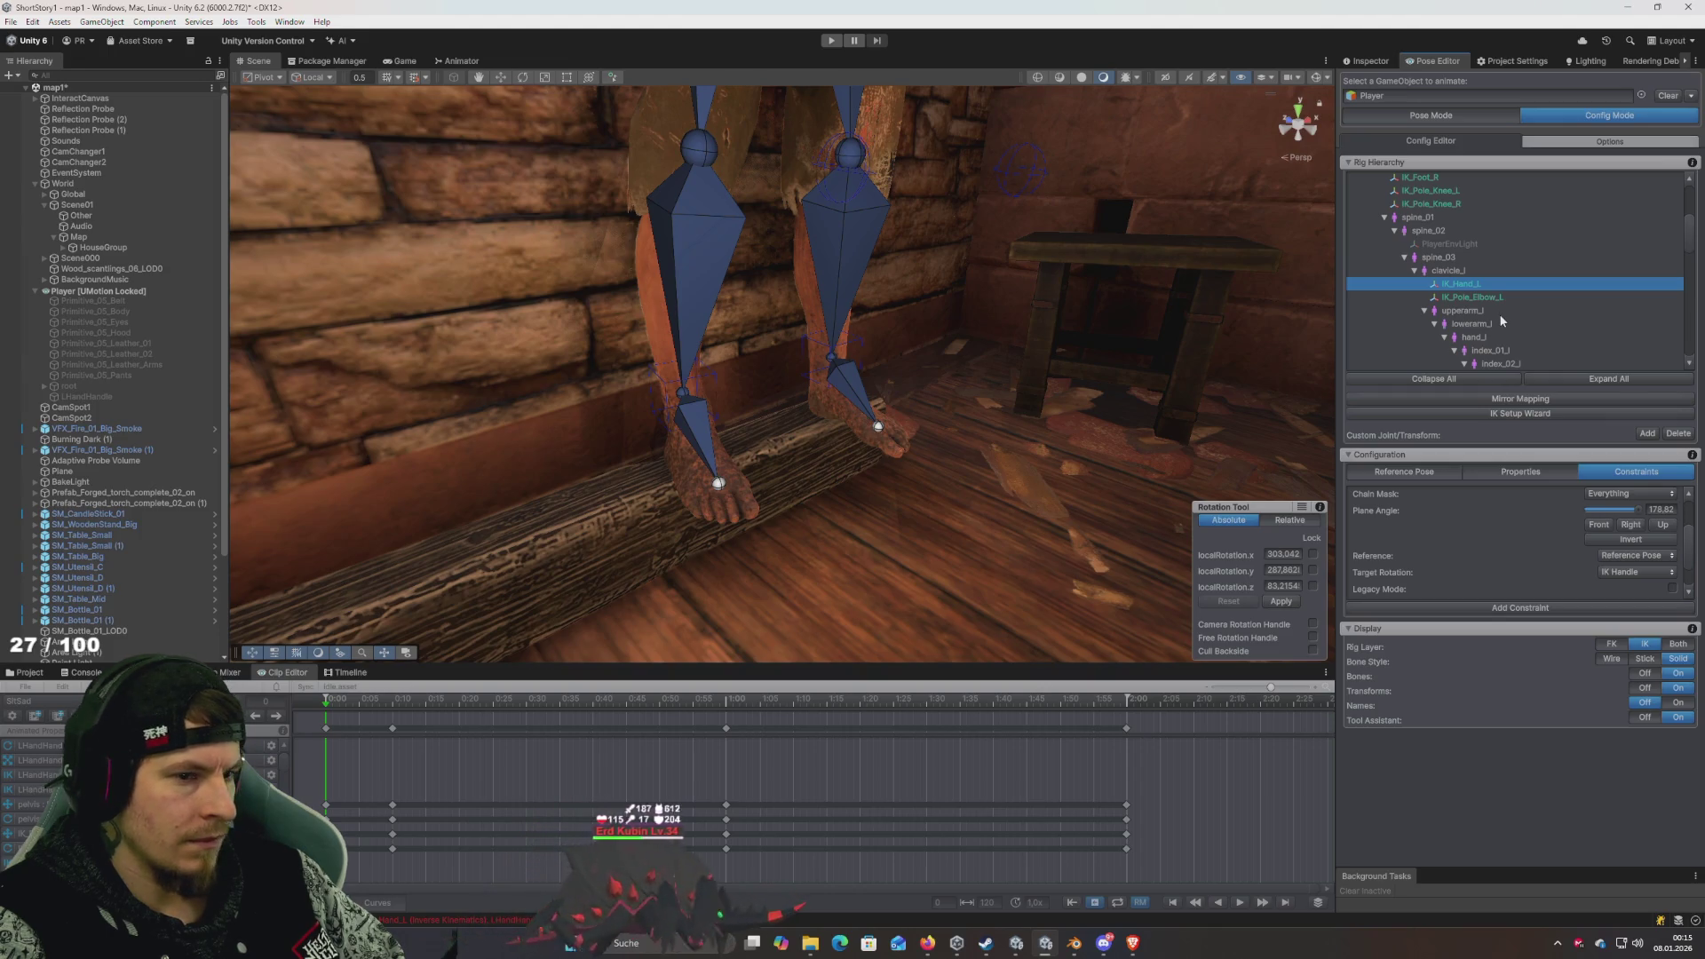
click(1463, 286)
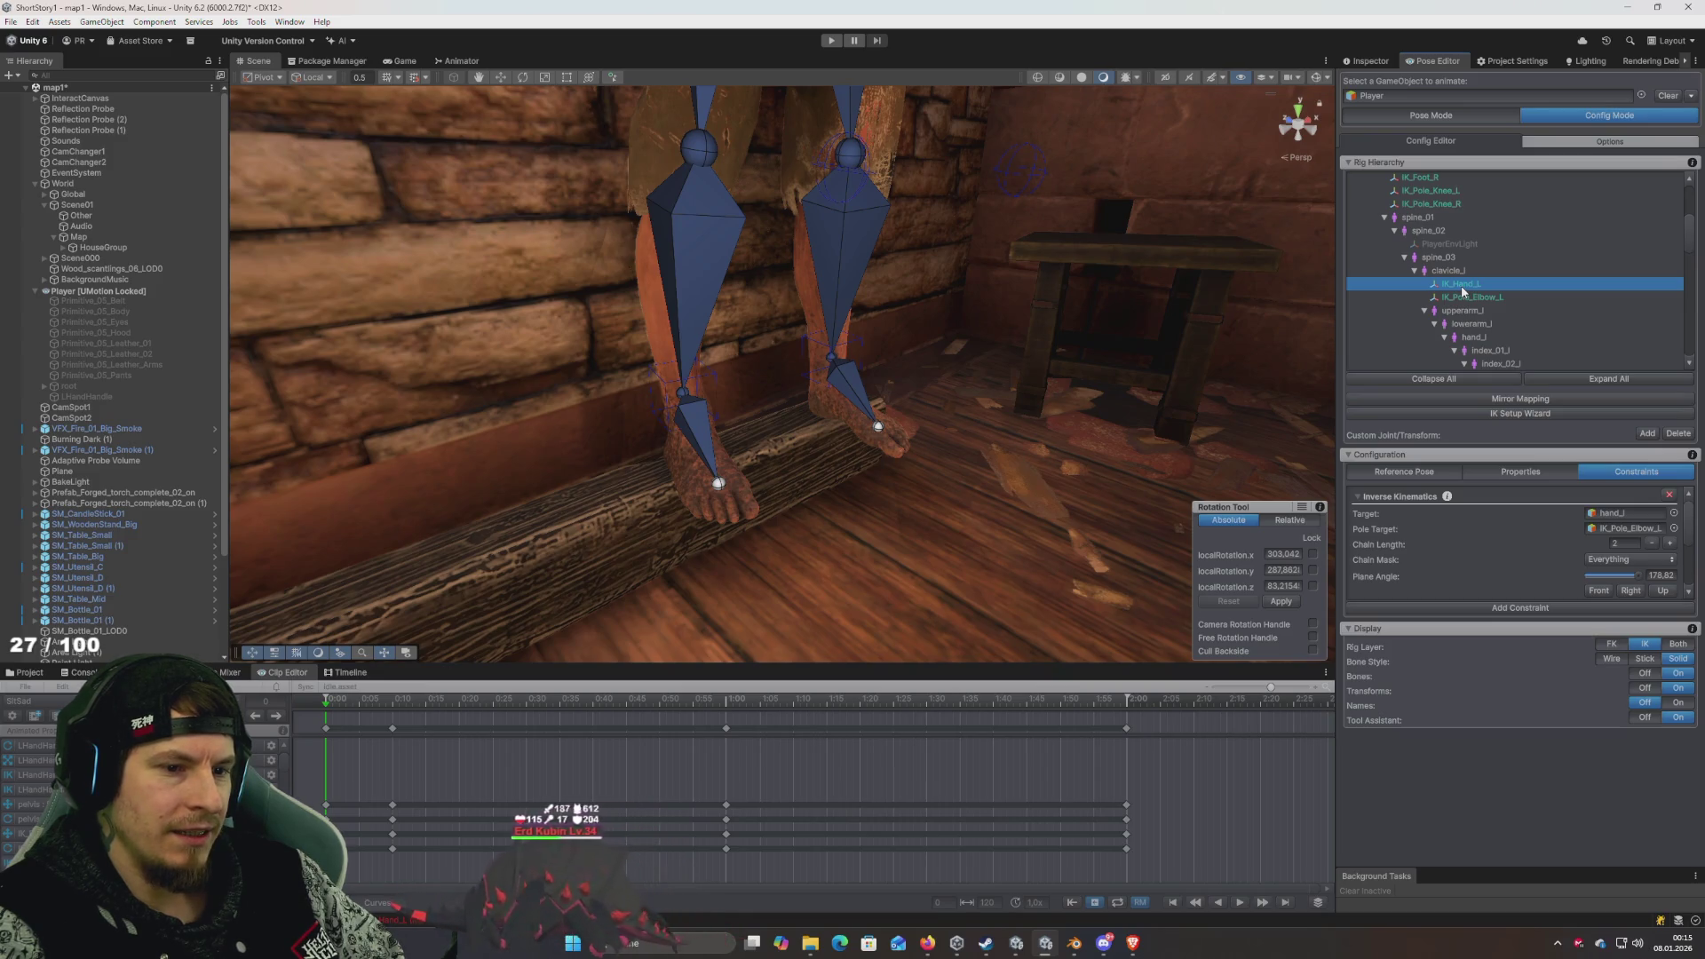
key(f)
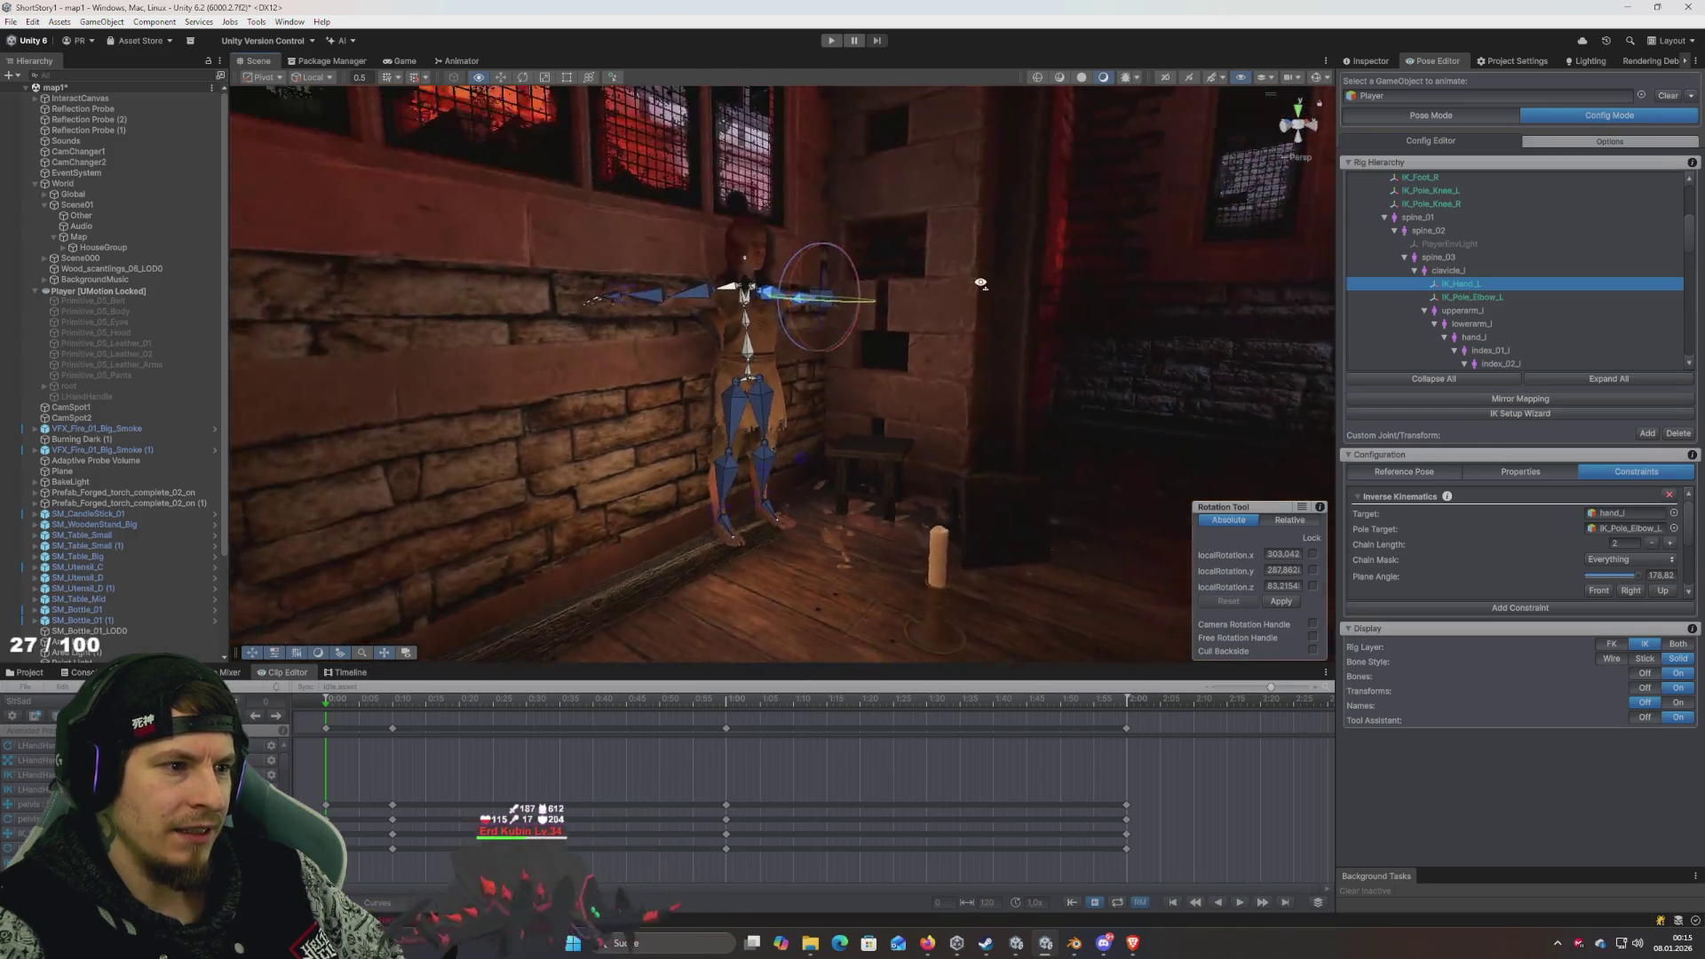
drag(974, 248, 857, 315)
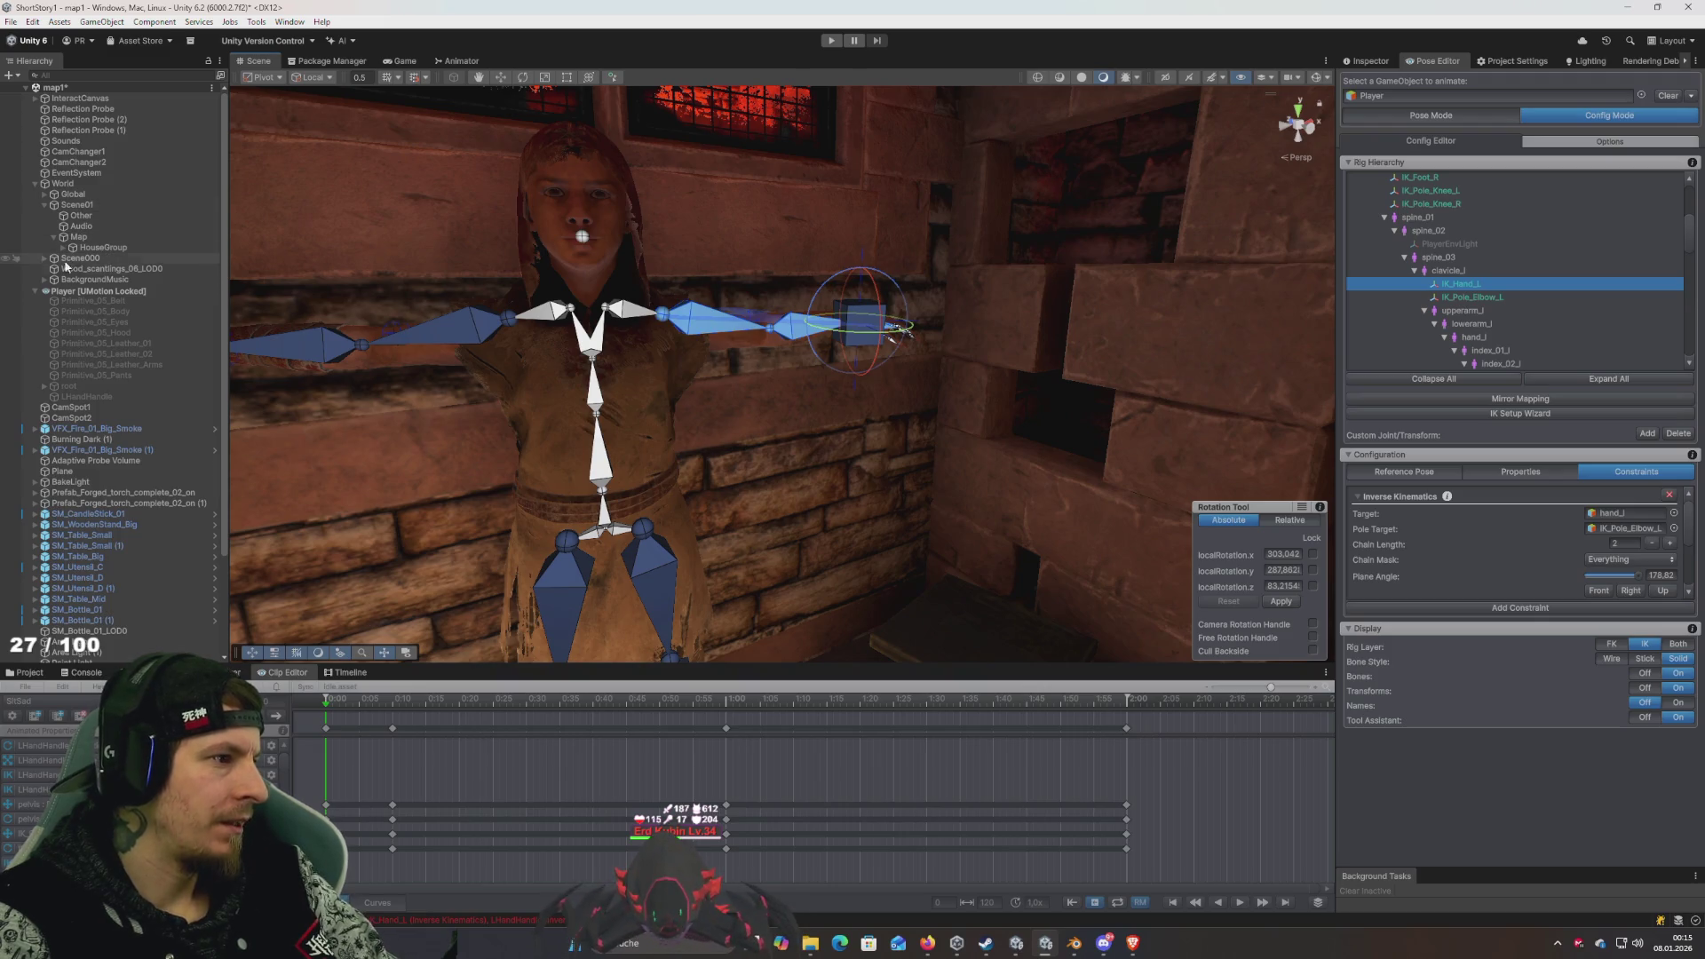
click(83, 388)
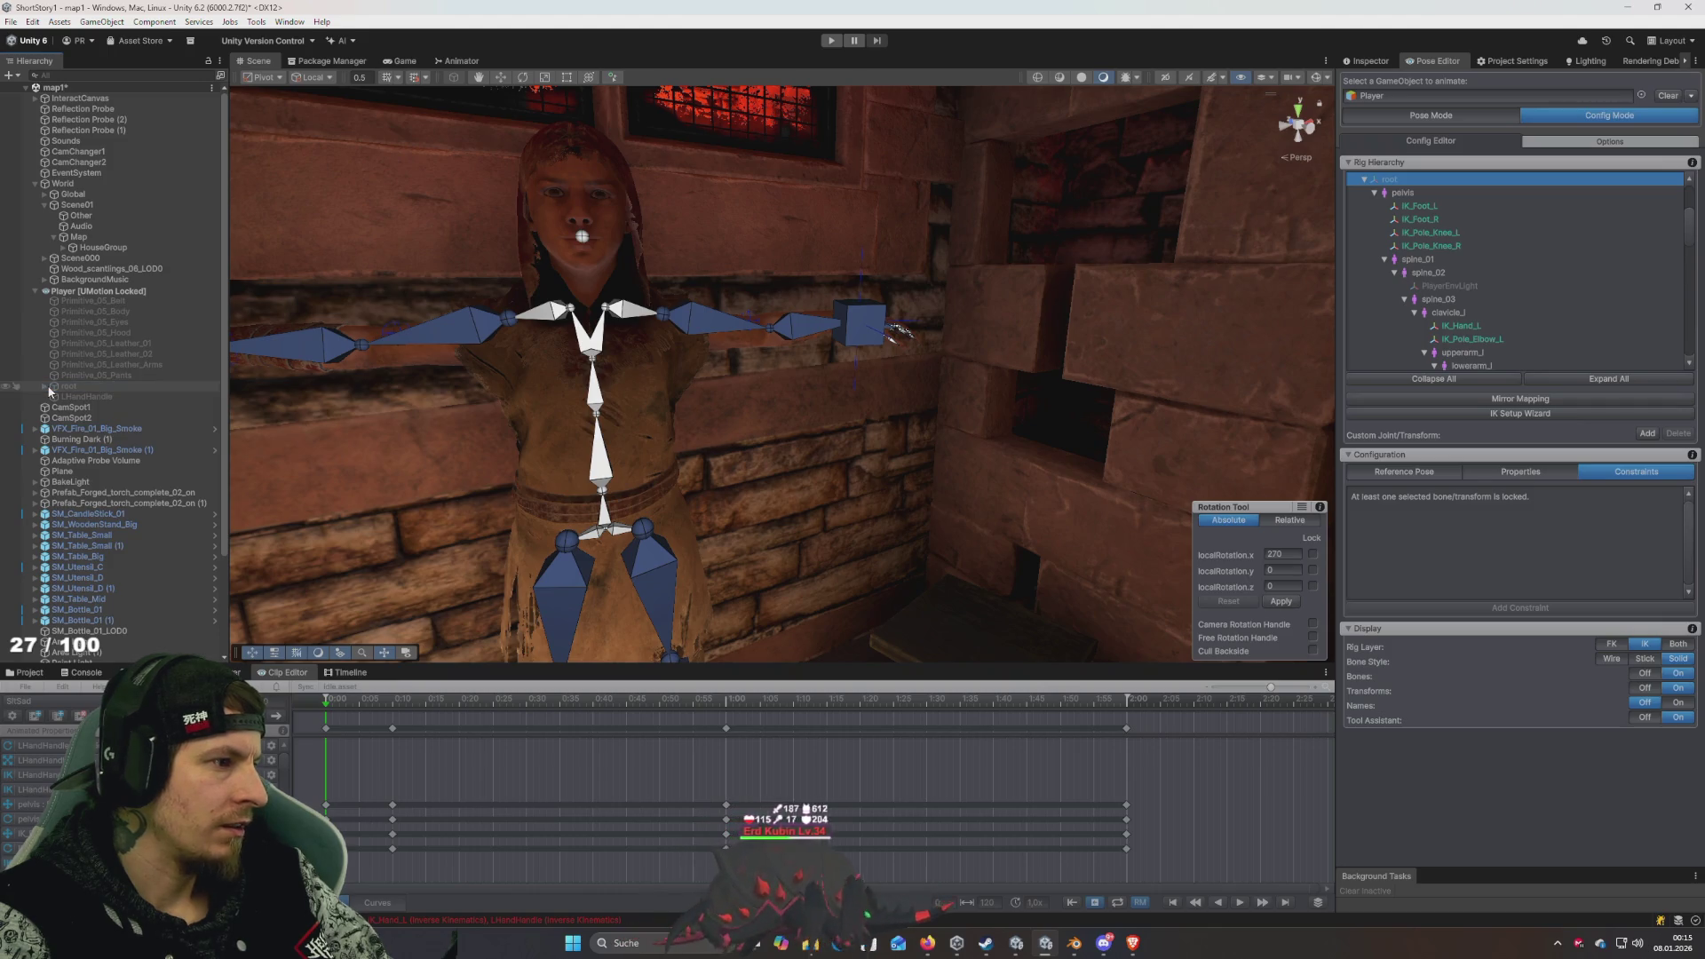
- Clear the Pose Editor in Pose Mode and expand Player's hierarchy down to hand_l
click(1441, 116)
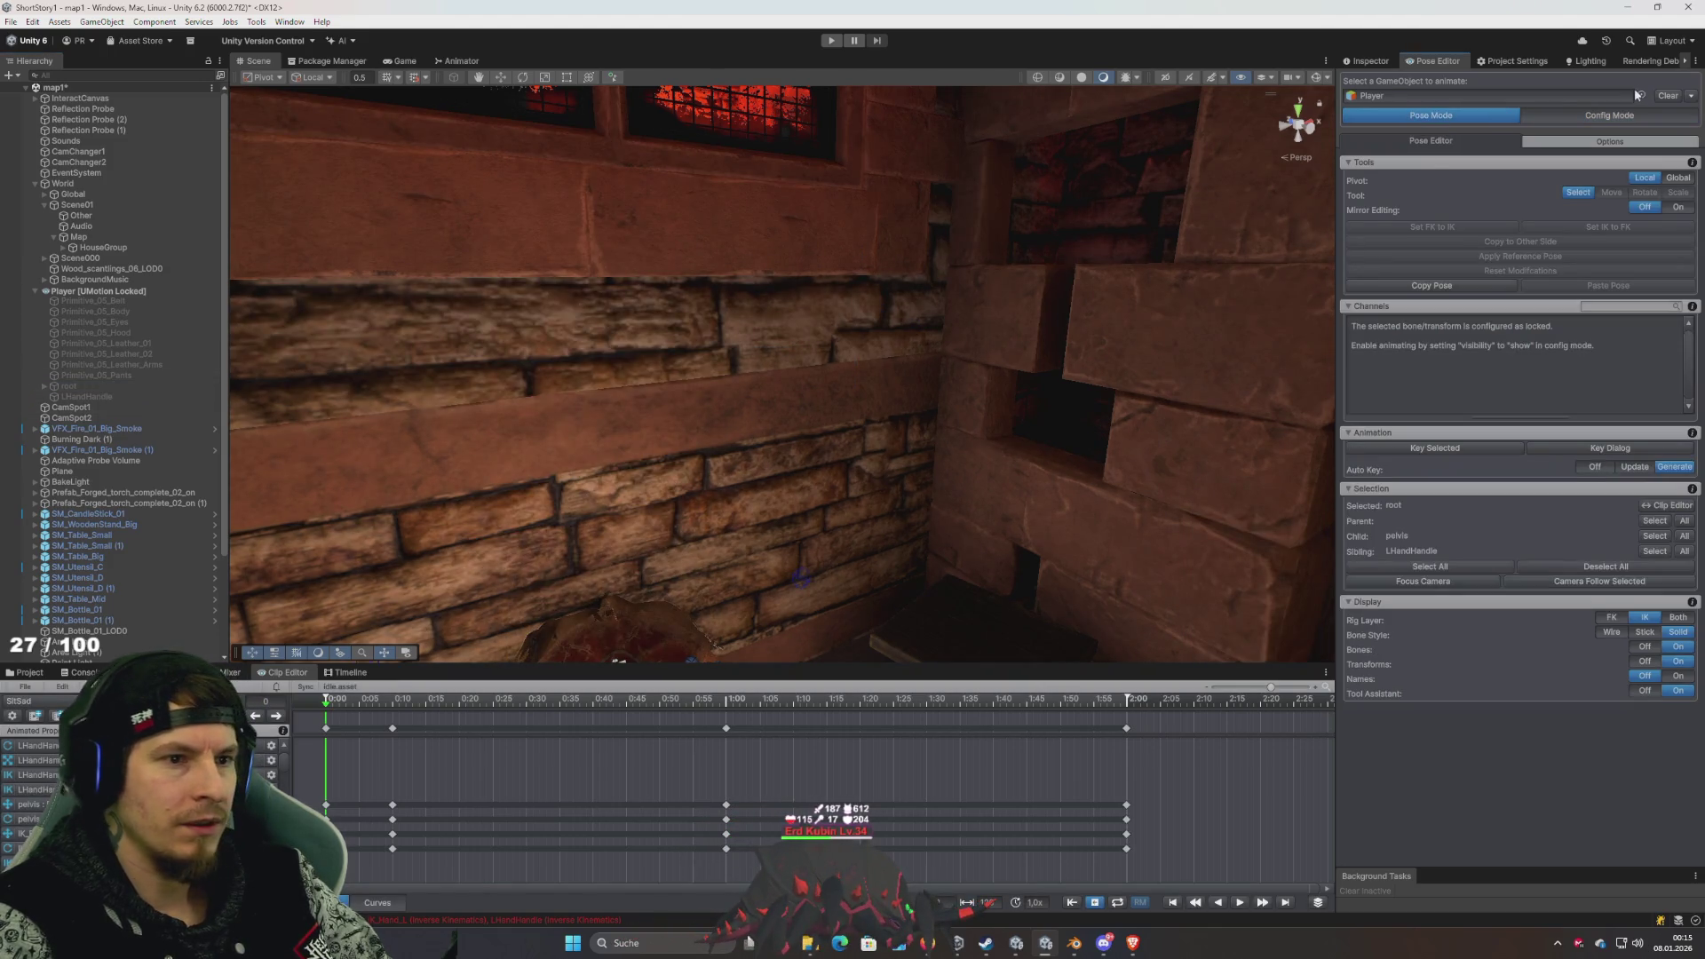
click(1668, 96)
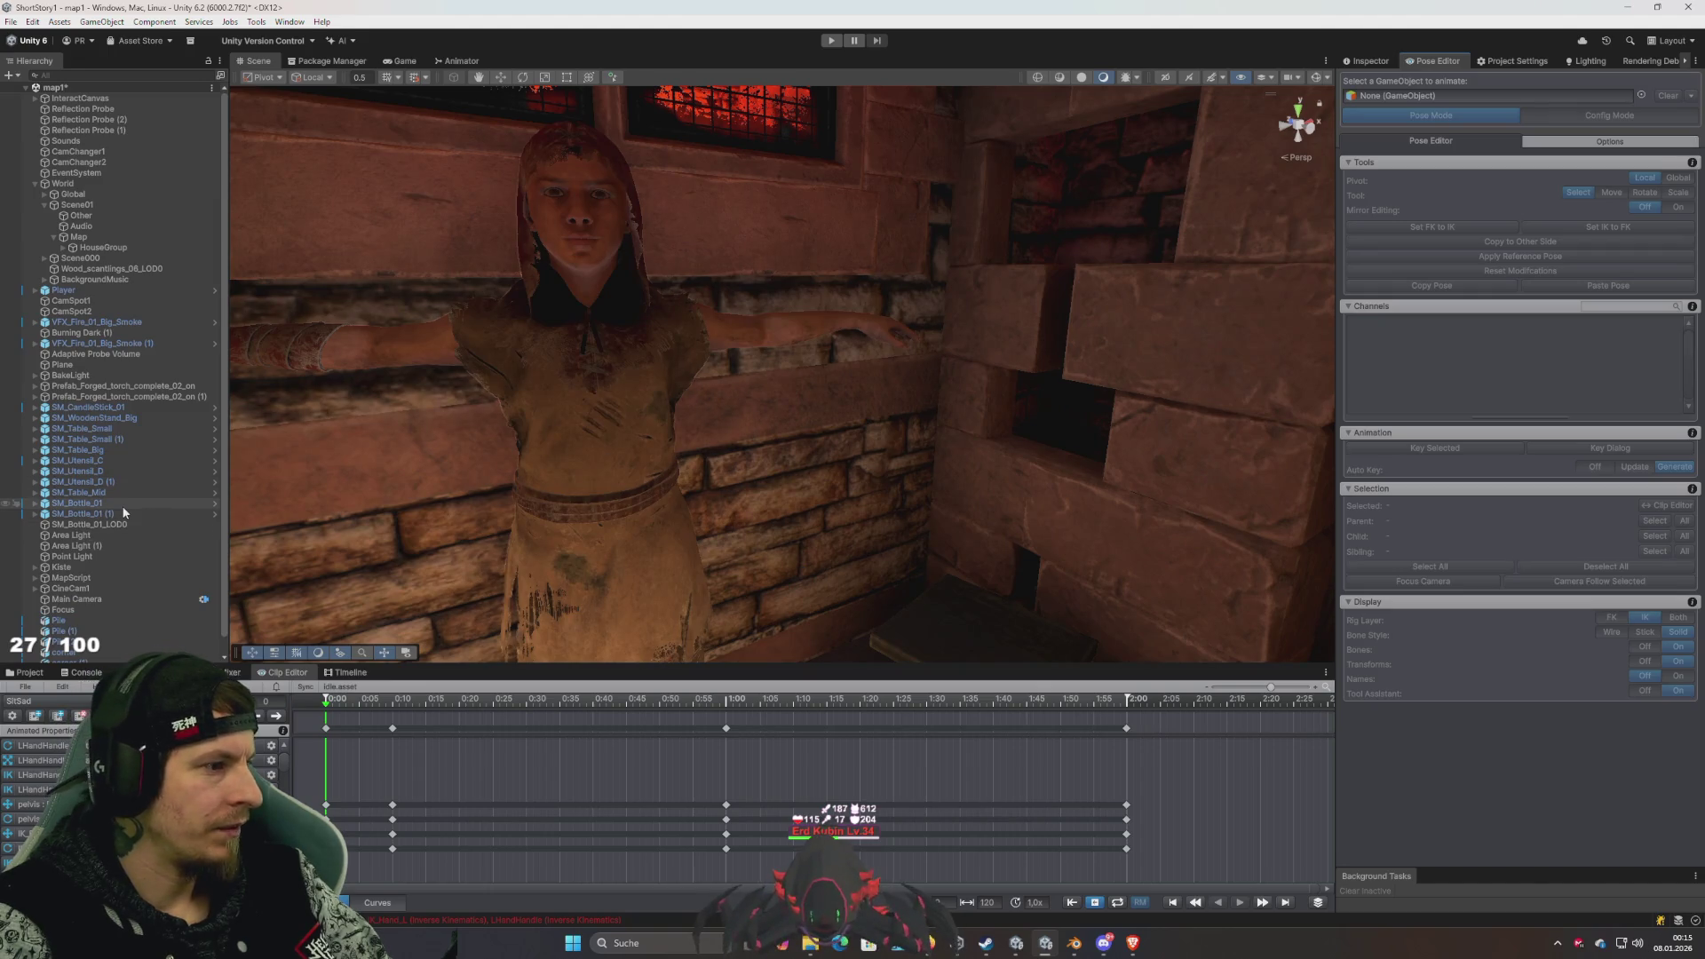
click(87, 293)
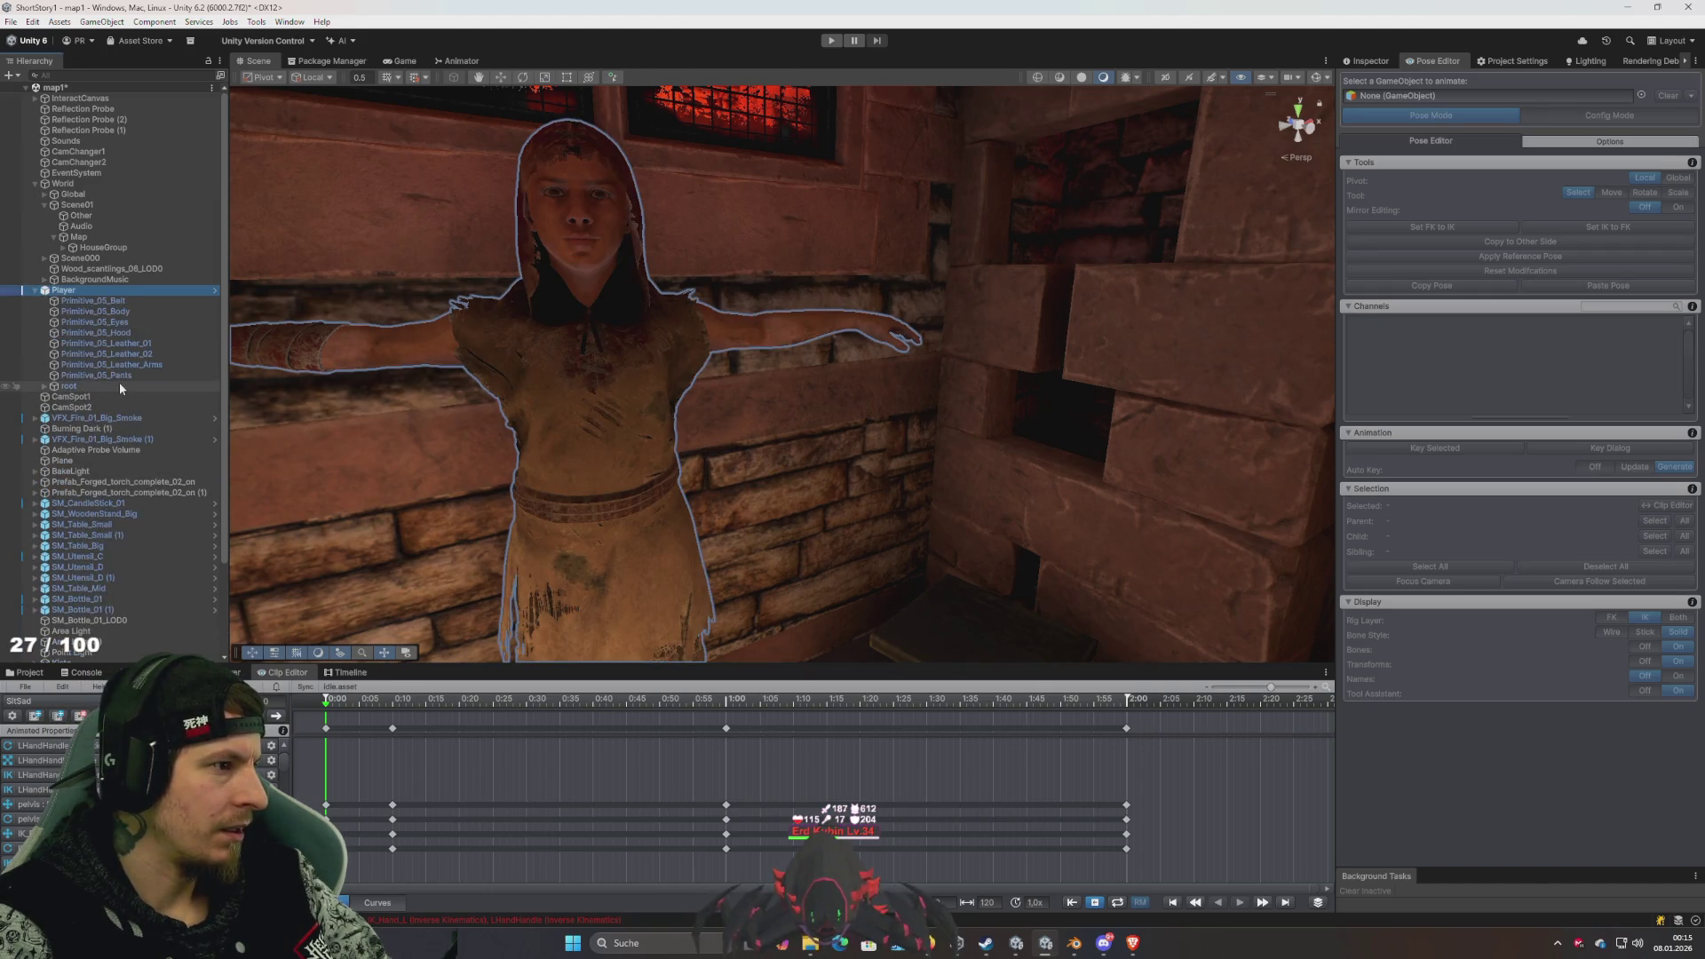
click(93, 387)
key(Right)
key(Right)
key(Right)
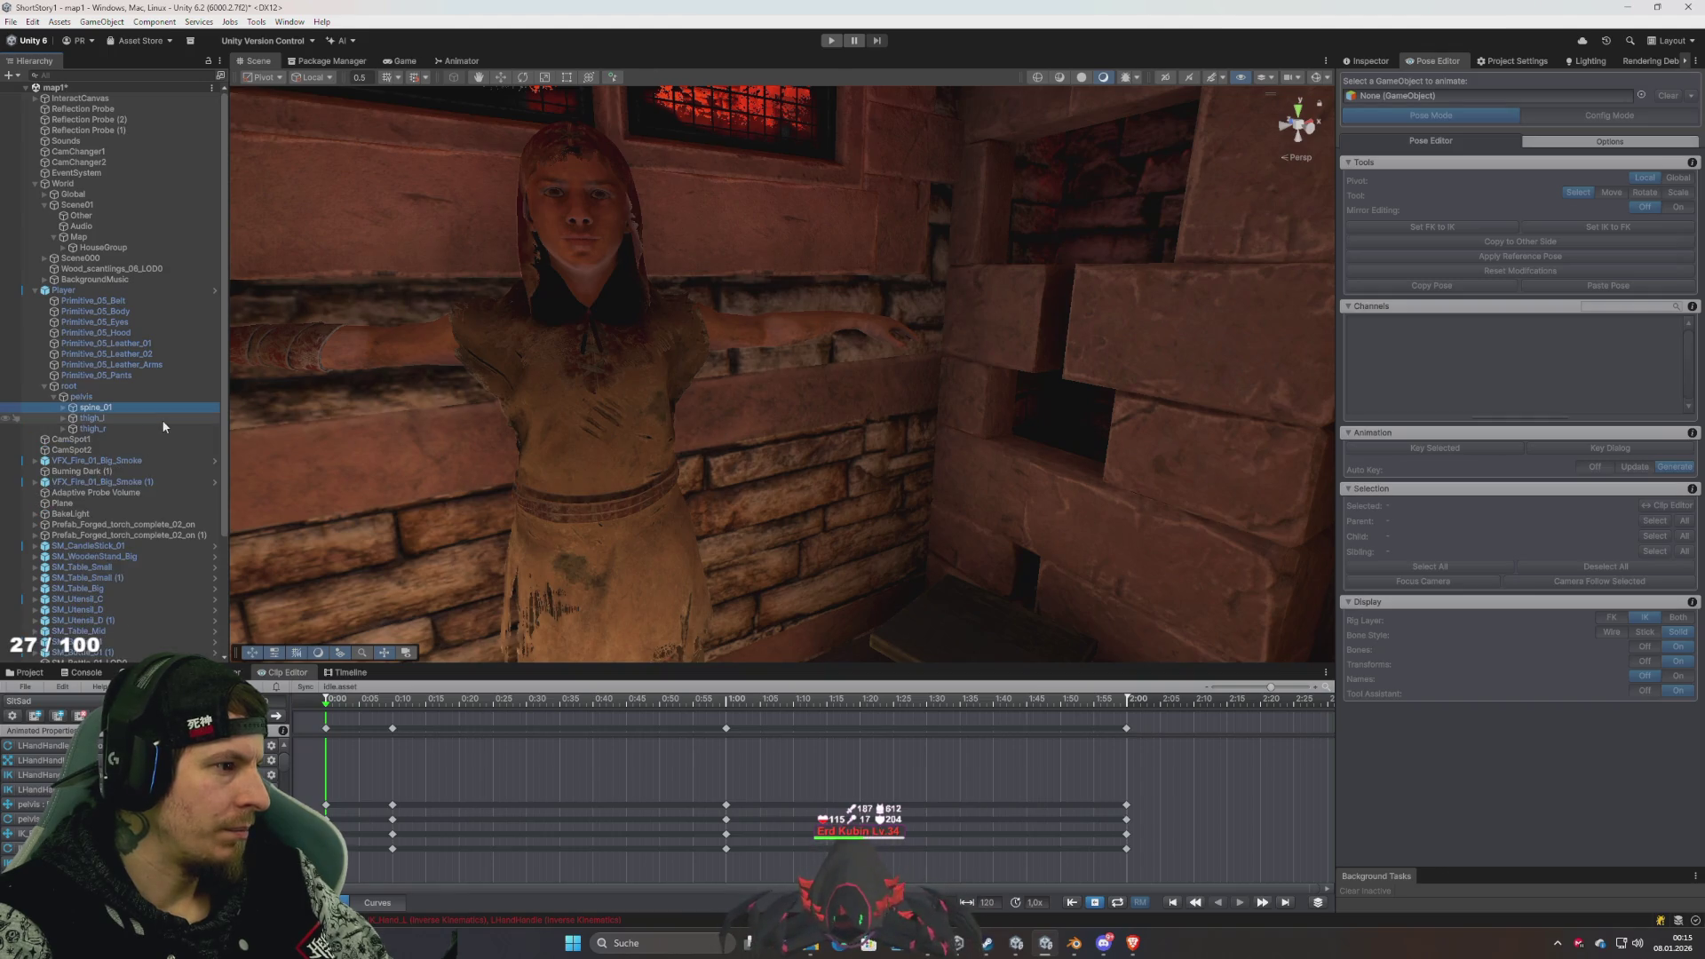
key(Right)
key(Right)
key(Right)
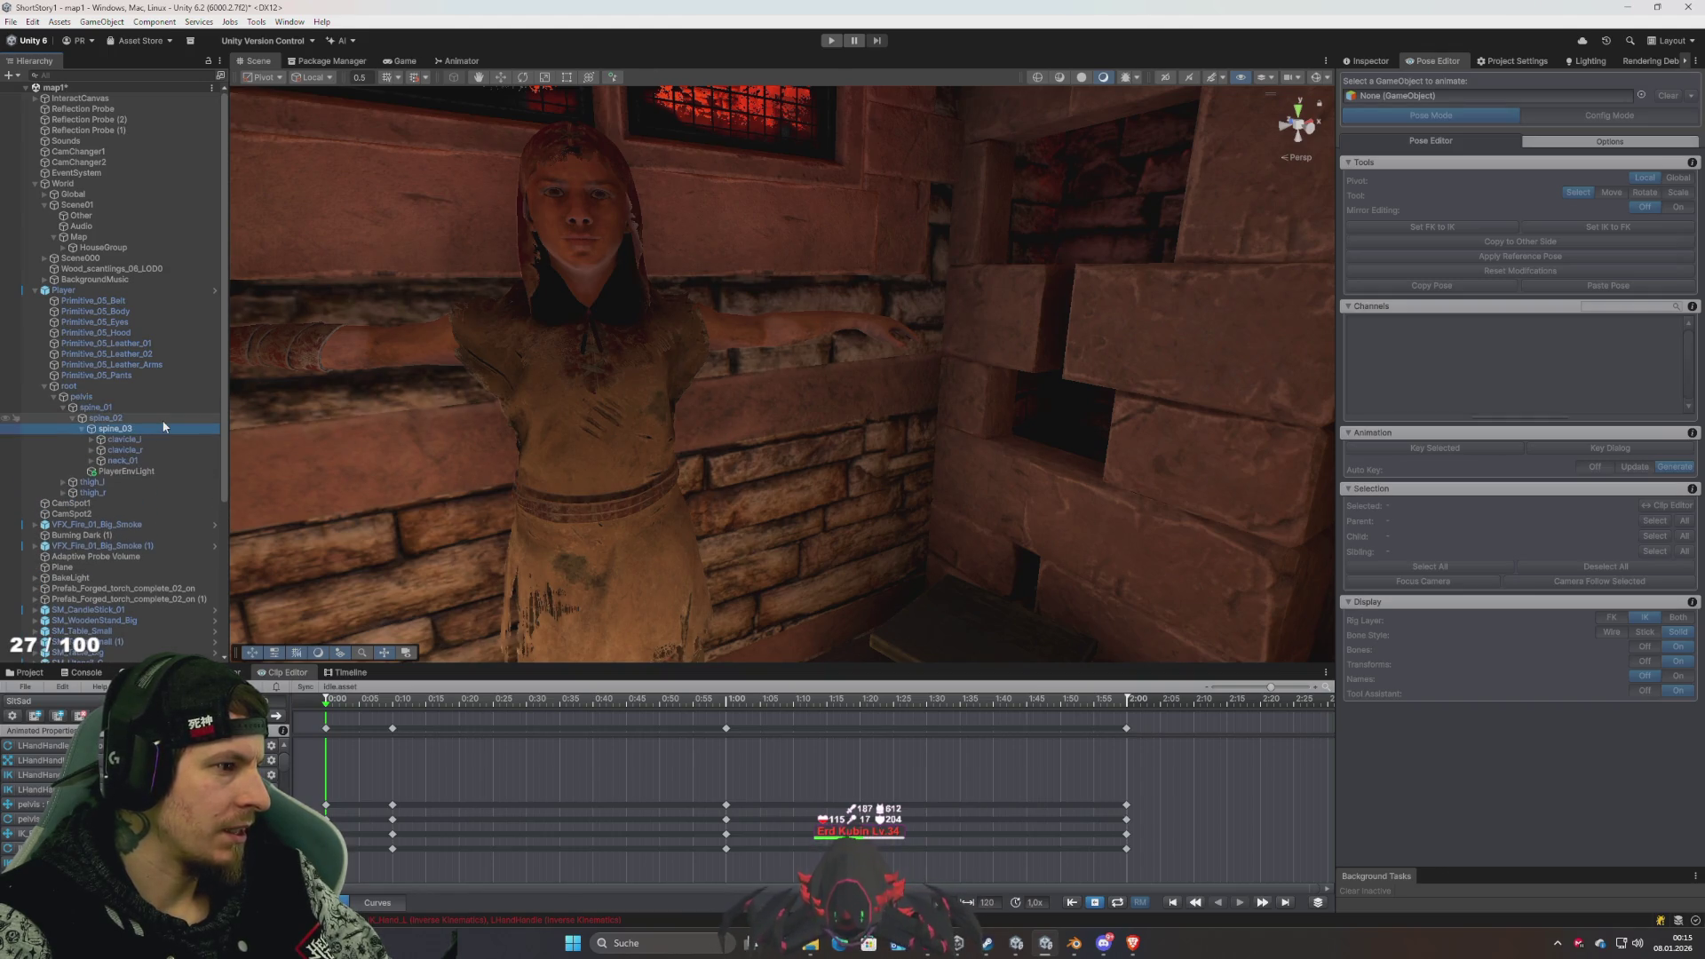
key(Down)
key(Up)
key(Right)
key(Right)
key(Right)
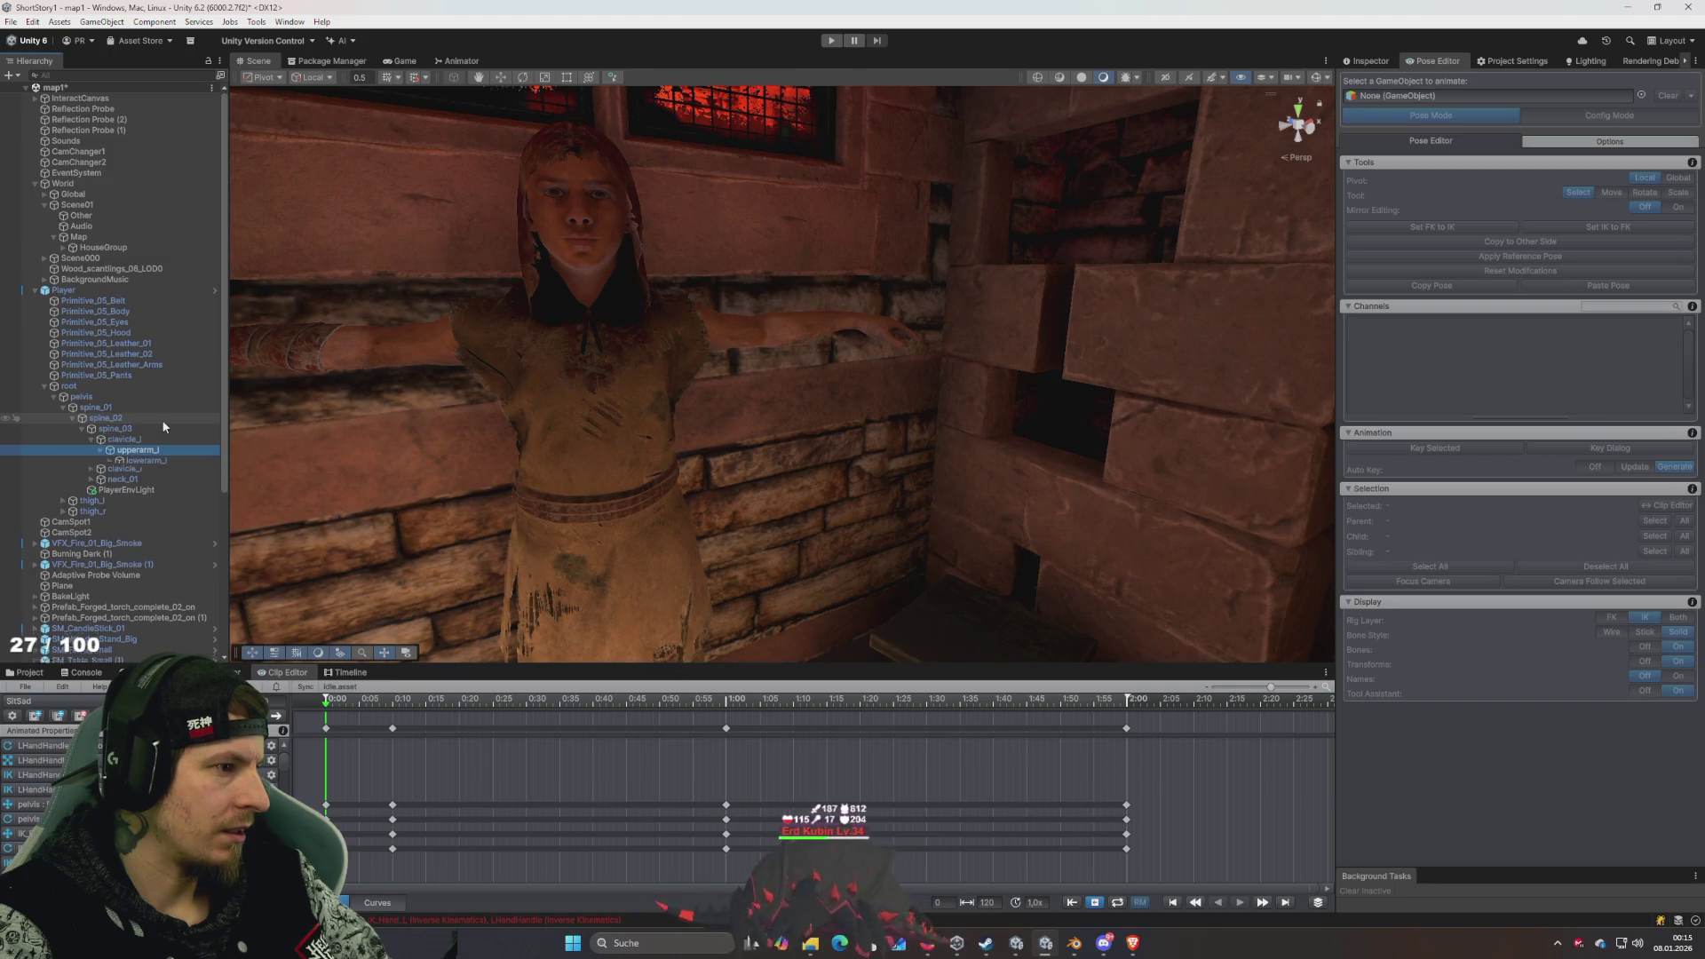
key(Right)
key(Right)
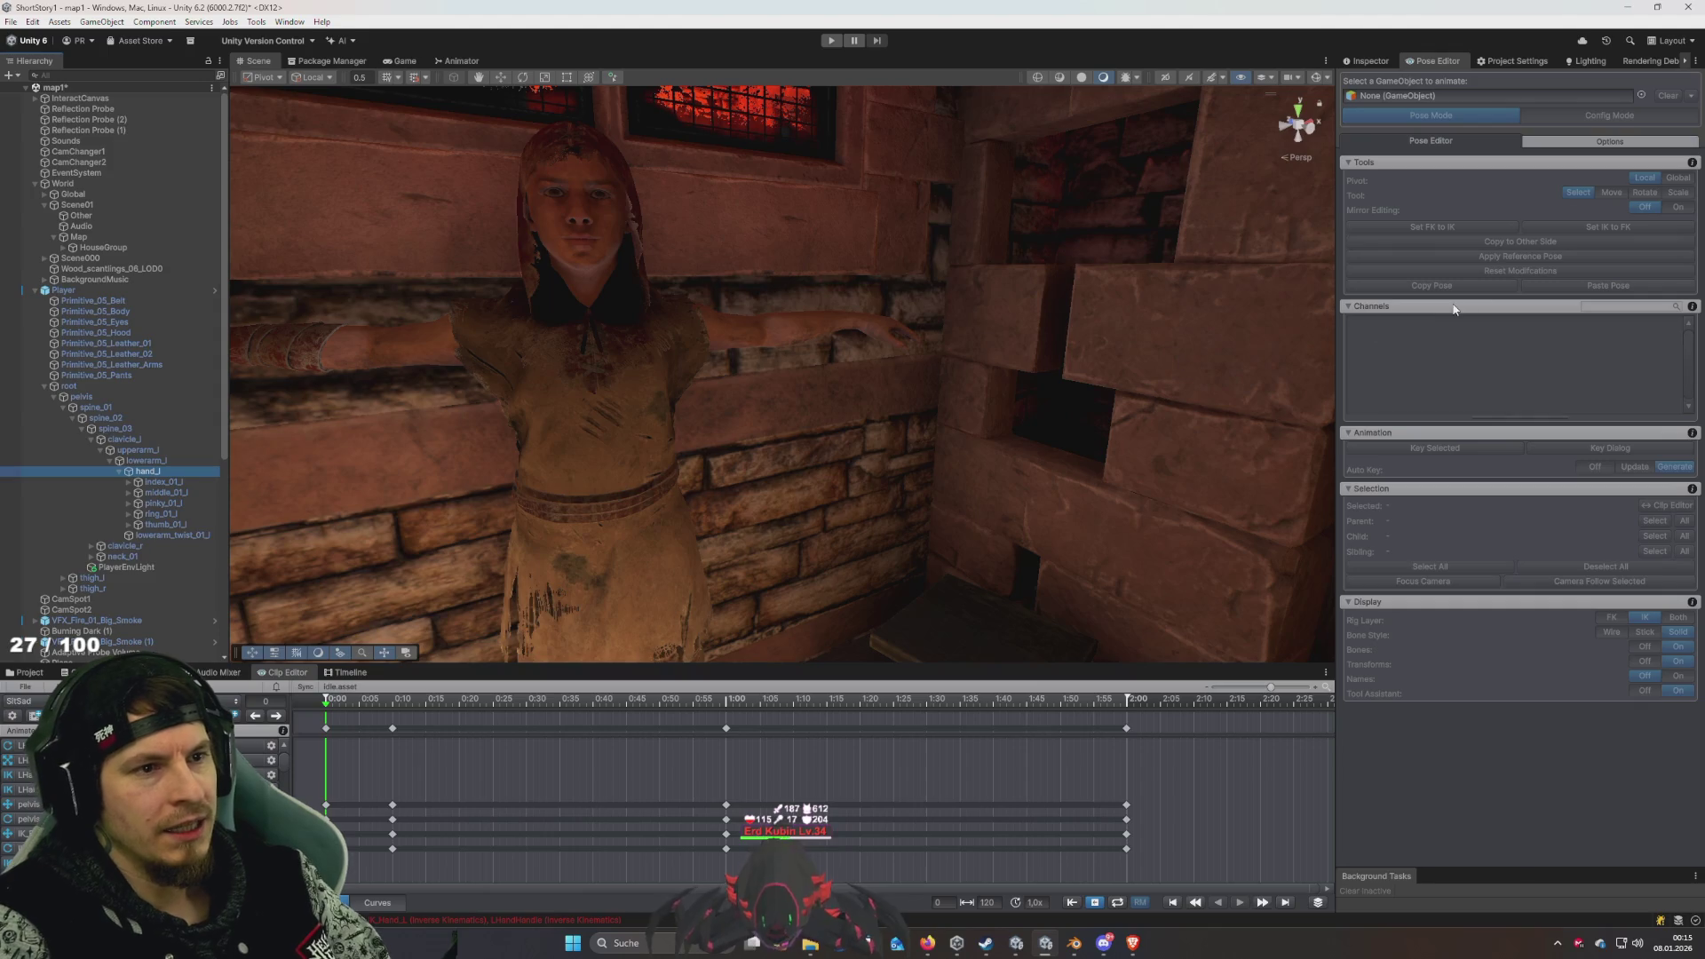
- Check hand_l's transform values and load Player back into the Pose Editor
click(1367, 60)
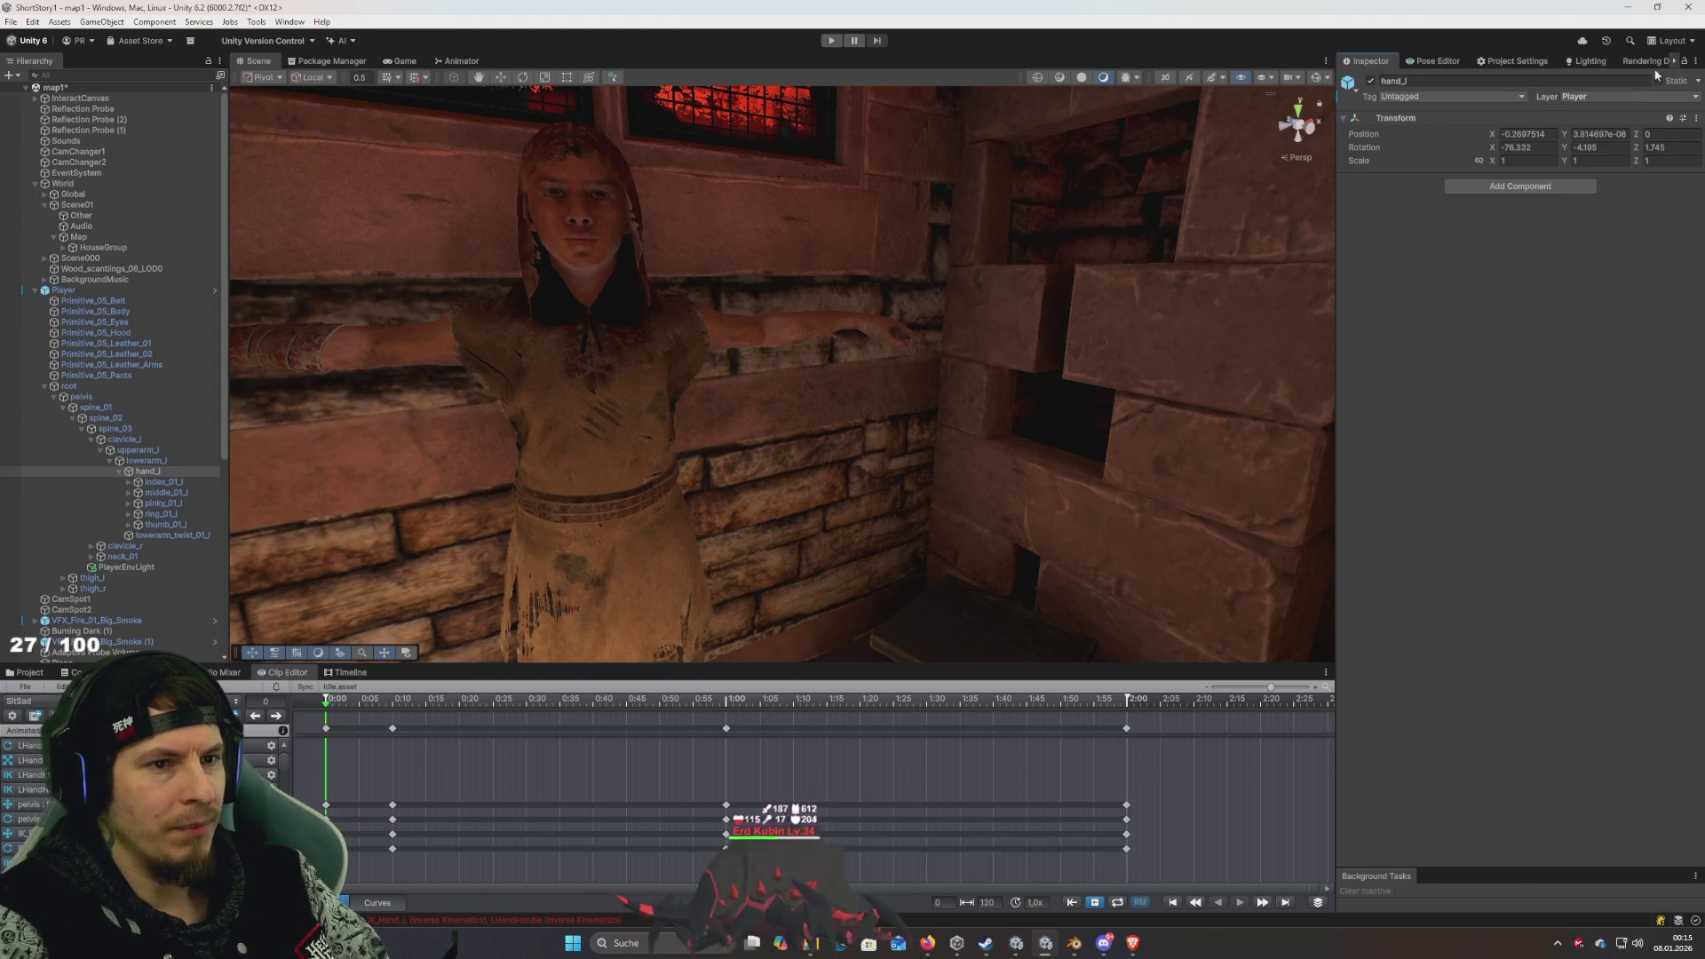
click(1437, 60)
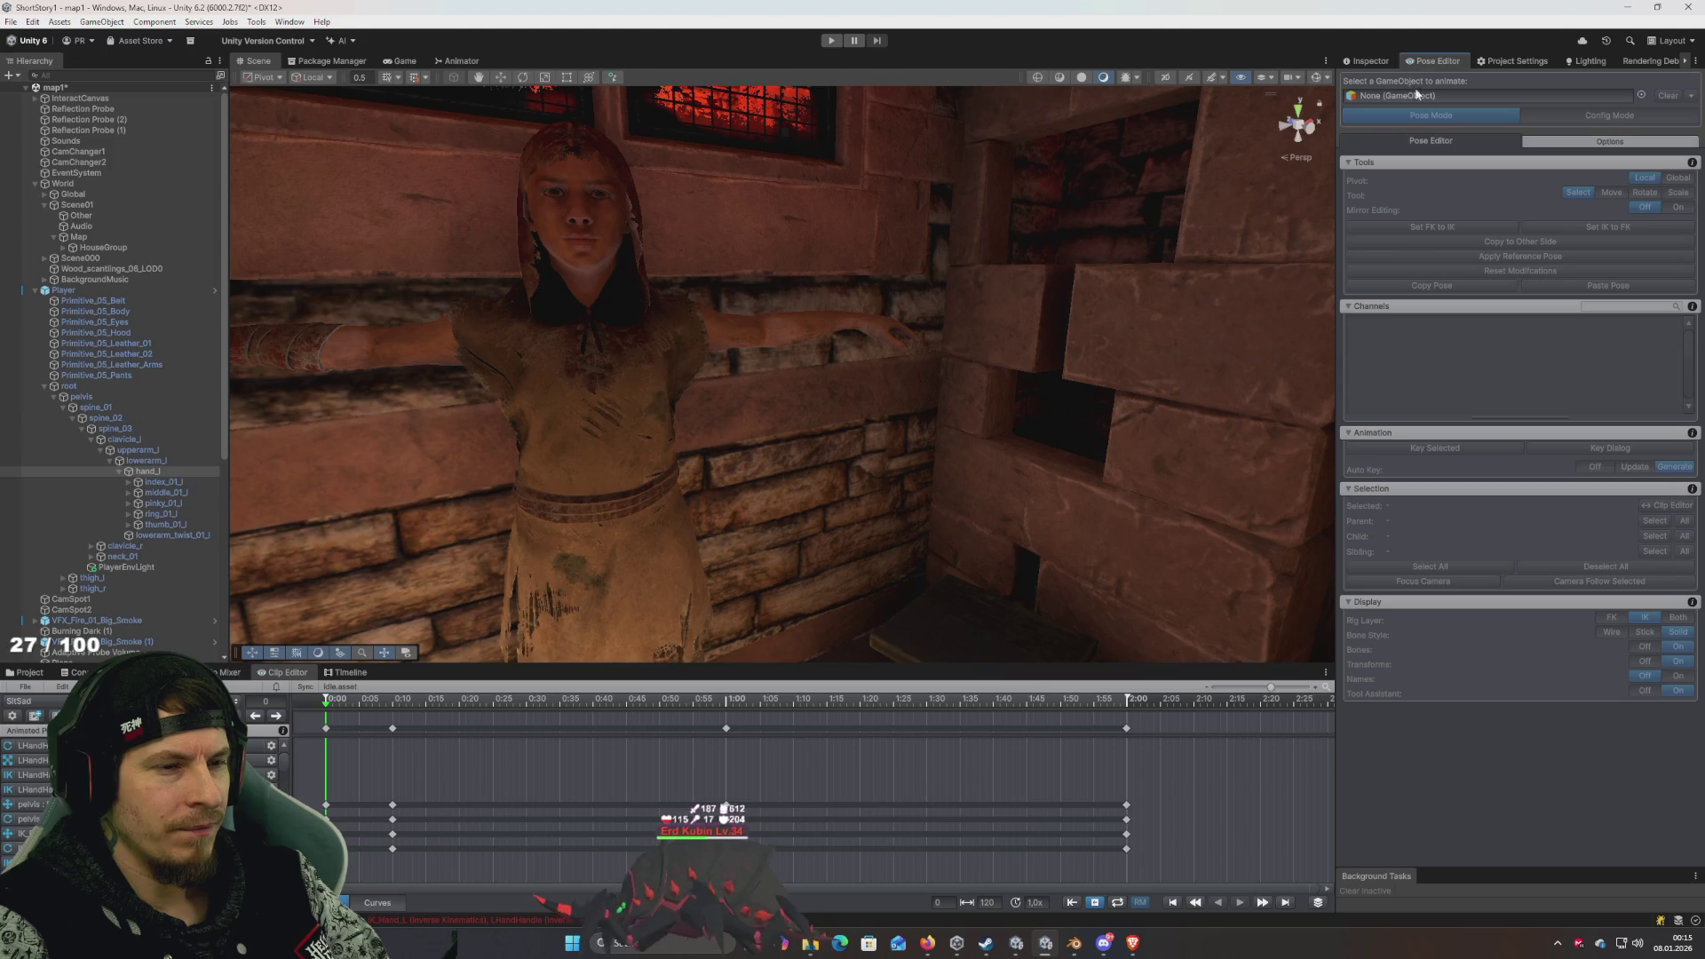
mouse_move(86, 288)
mouse_down()
mouse_move(304, 293)
mouse_move(1473, 85)
mouse_move(1420, 98)
mouse_up()
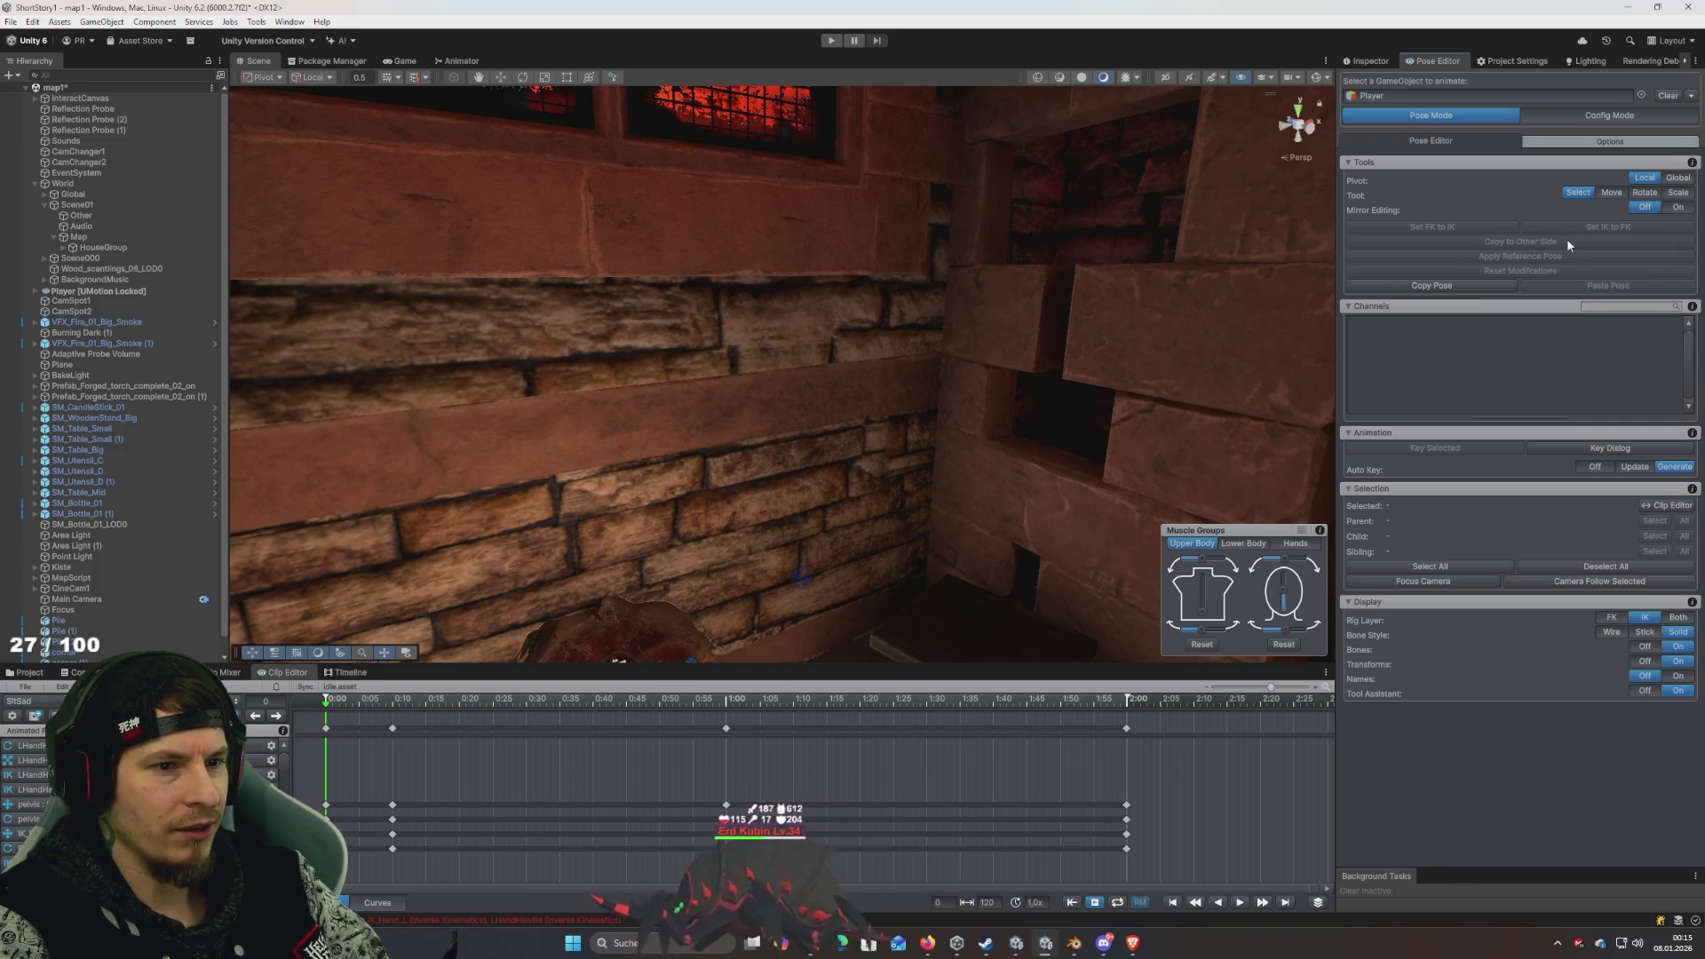
- Return UMotion to Config Mode with the Player root selected and its children expanded in the Hierarchy
click(1605, 118)
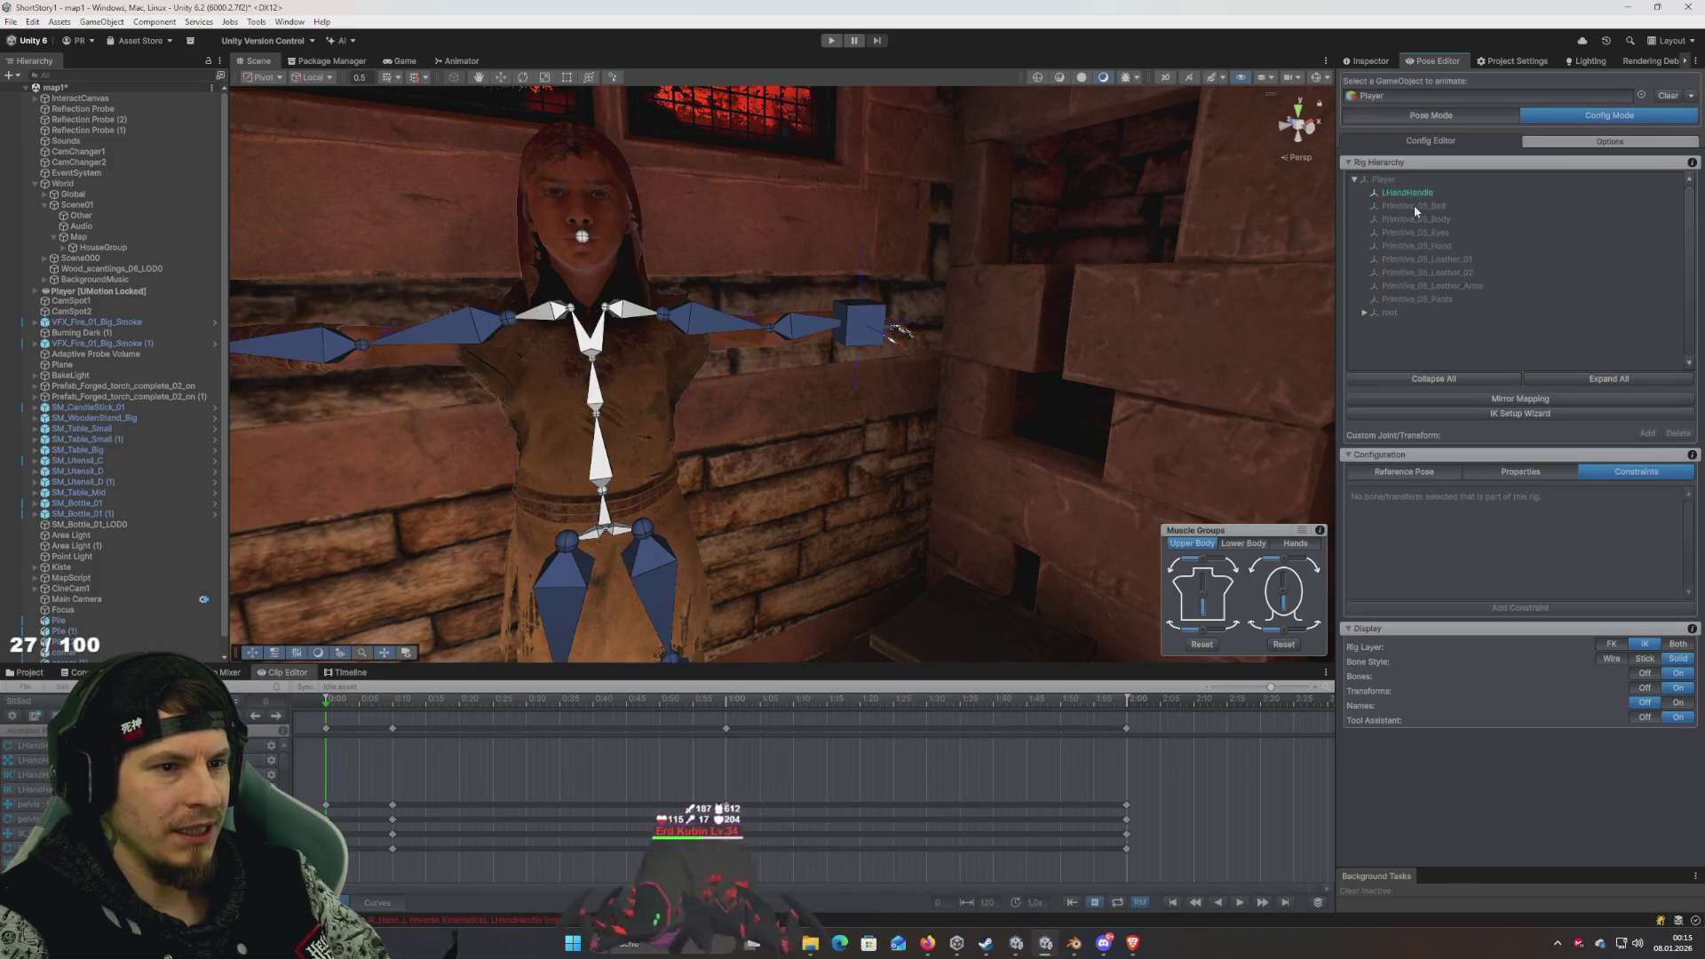
click(874, 325)
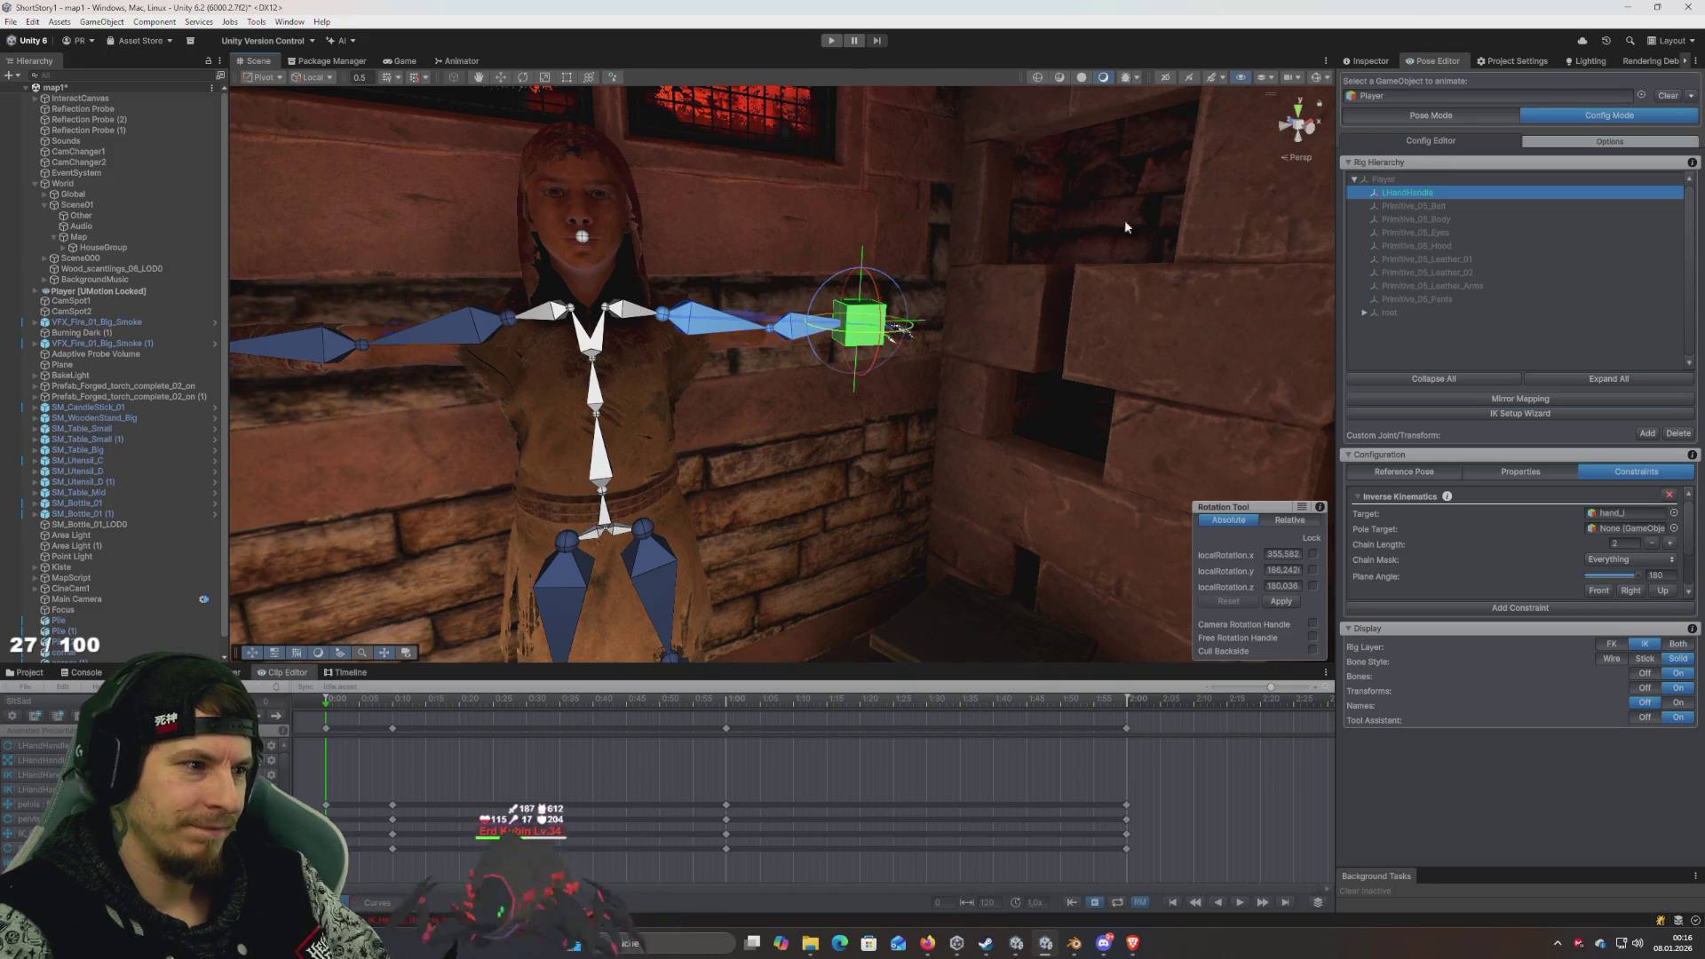
click(92, 289)
click(35, 291)
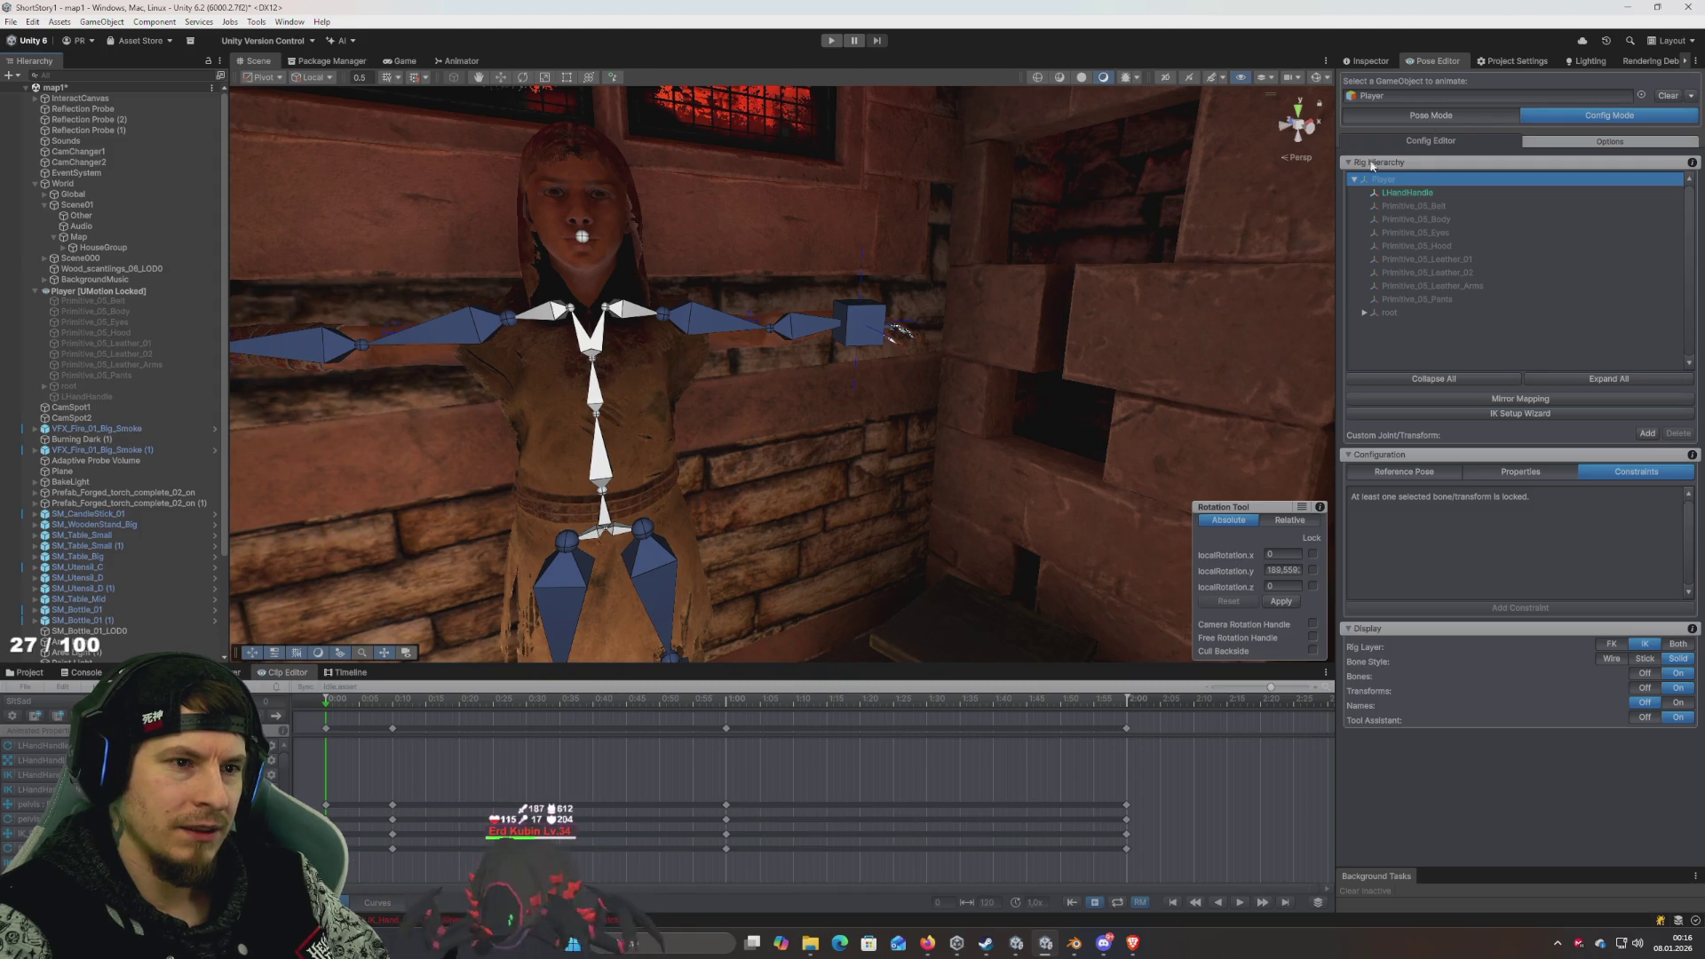
click(1475, 115)
click(1572, 115)
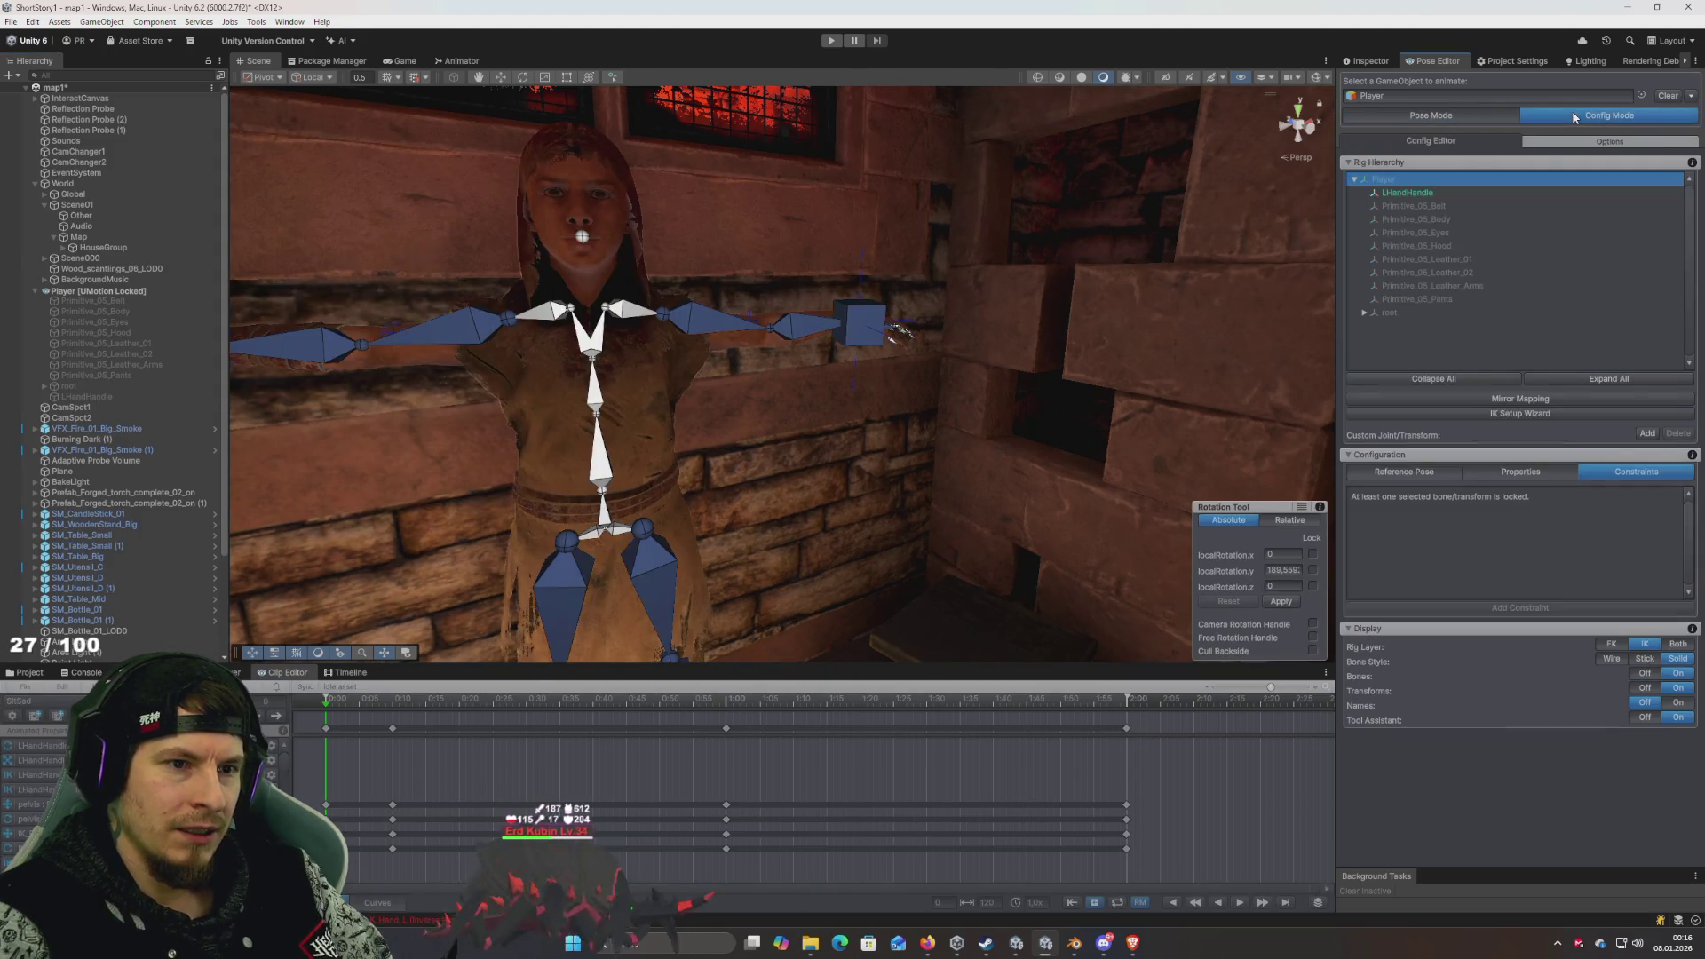
- Generate hand and foot IK with the IK Setup Wizard, test-move LHandHandle, then return to Pose Mode
click(1501, 414)
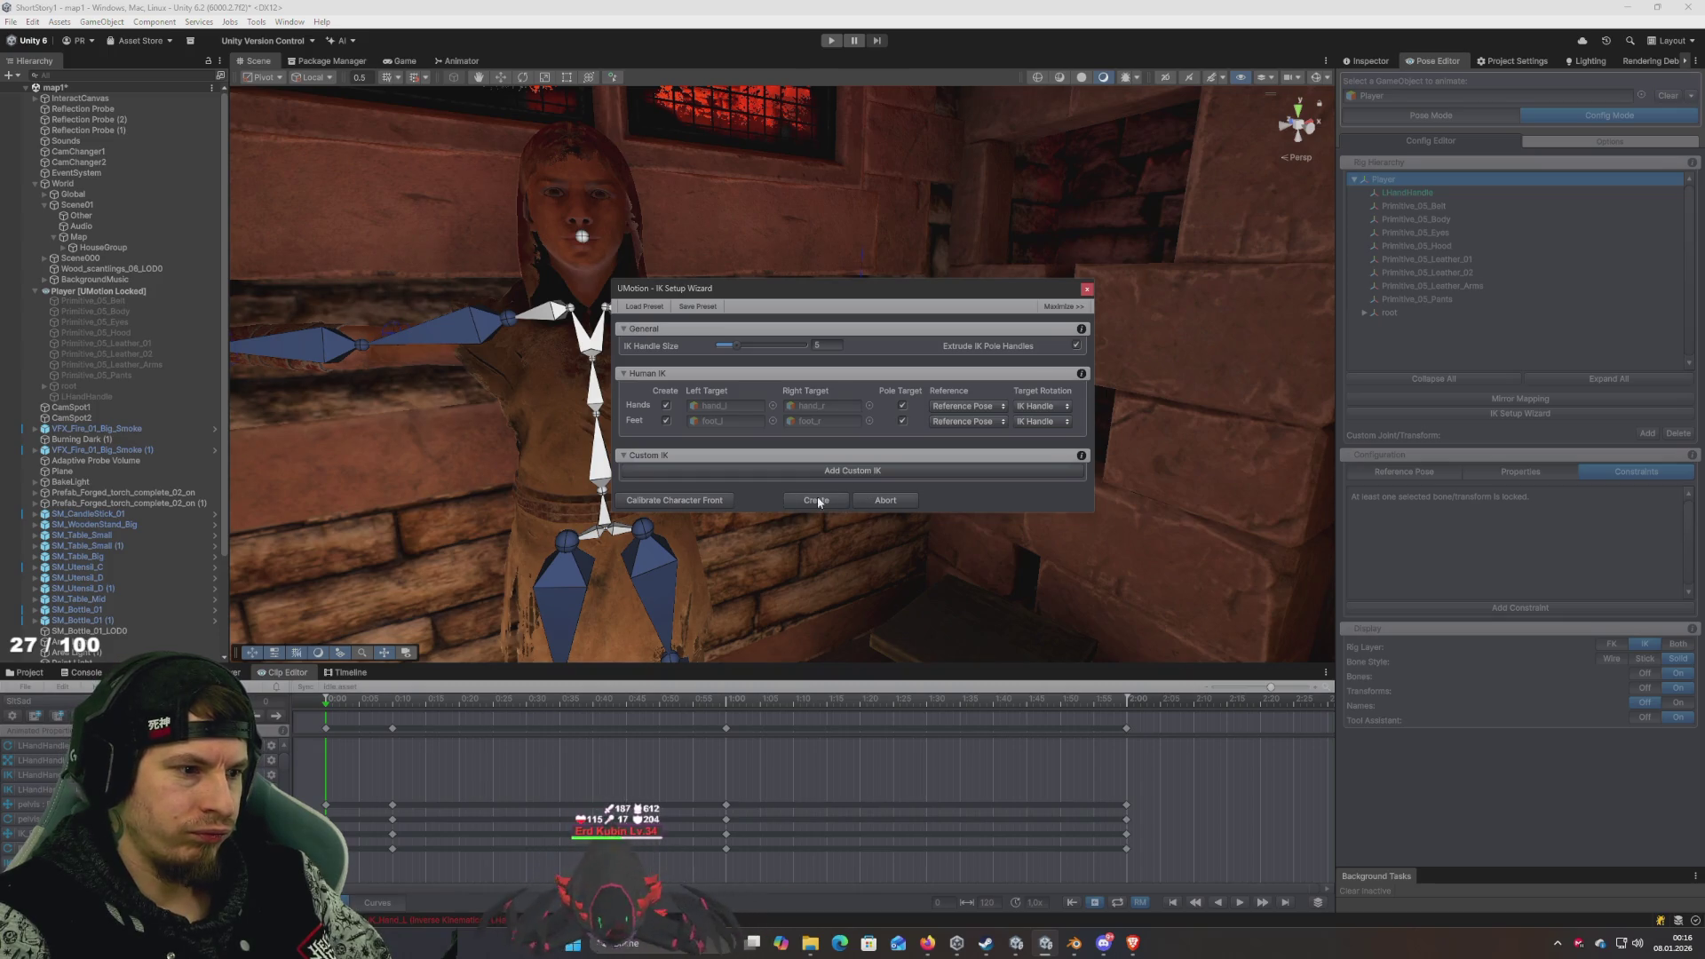
click(786, 502)
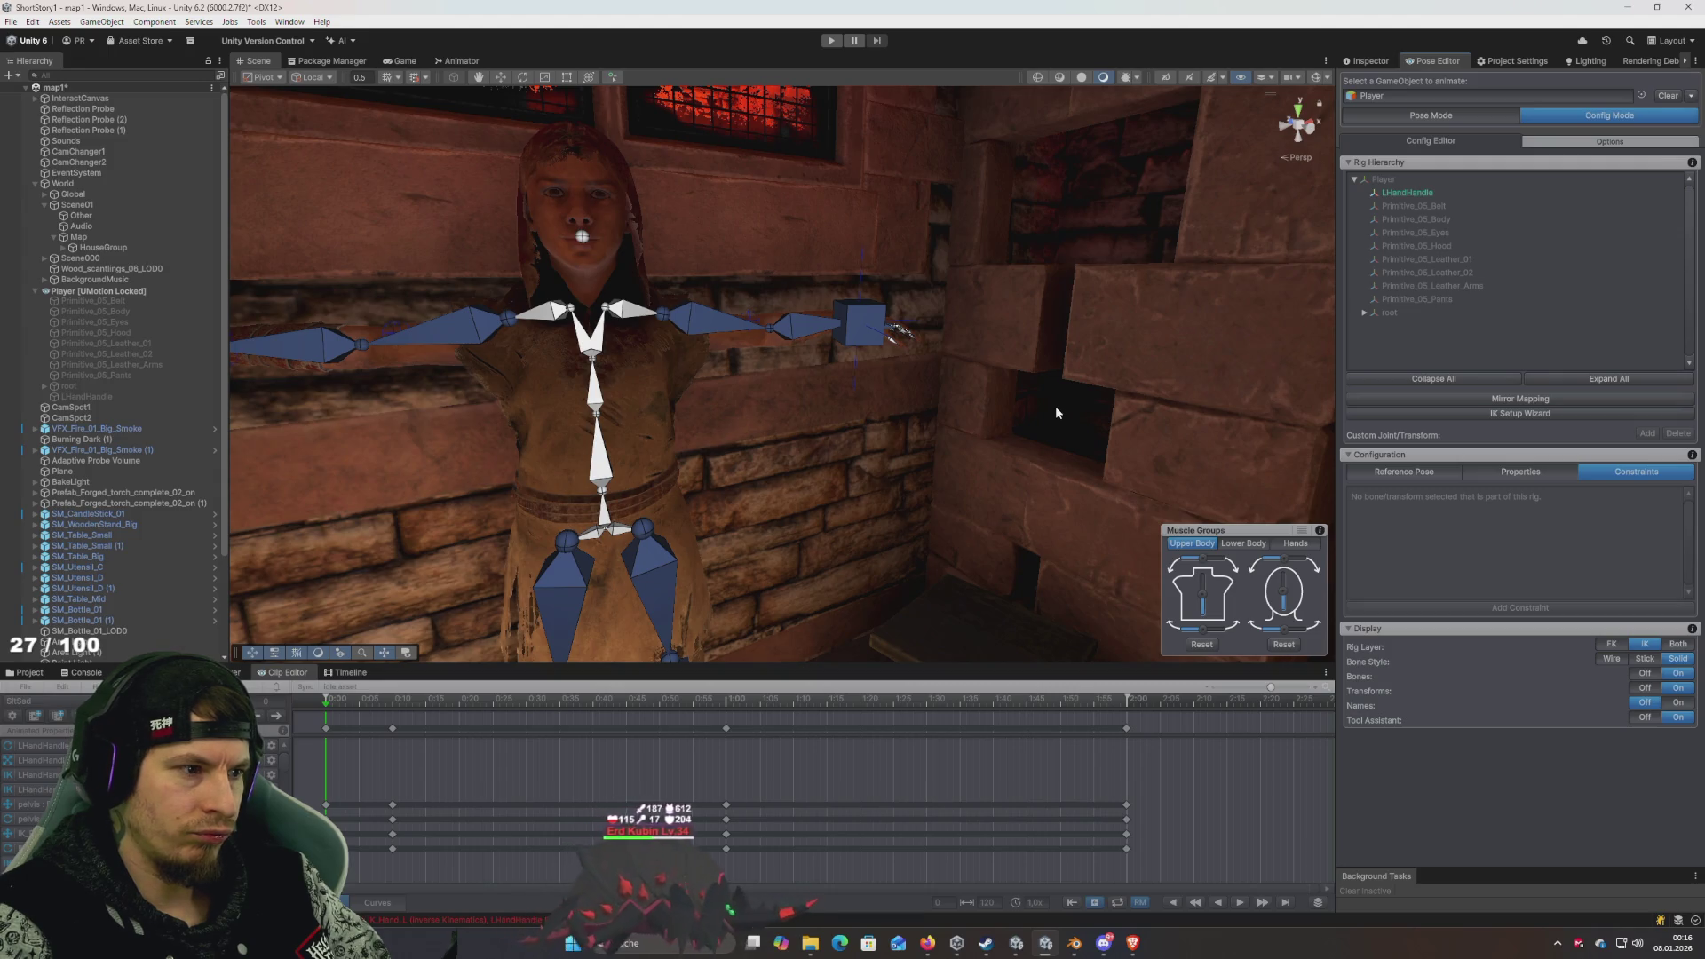
click(875, 322)
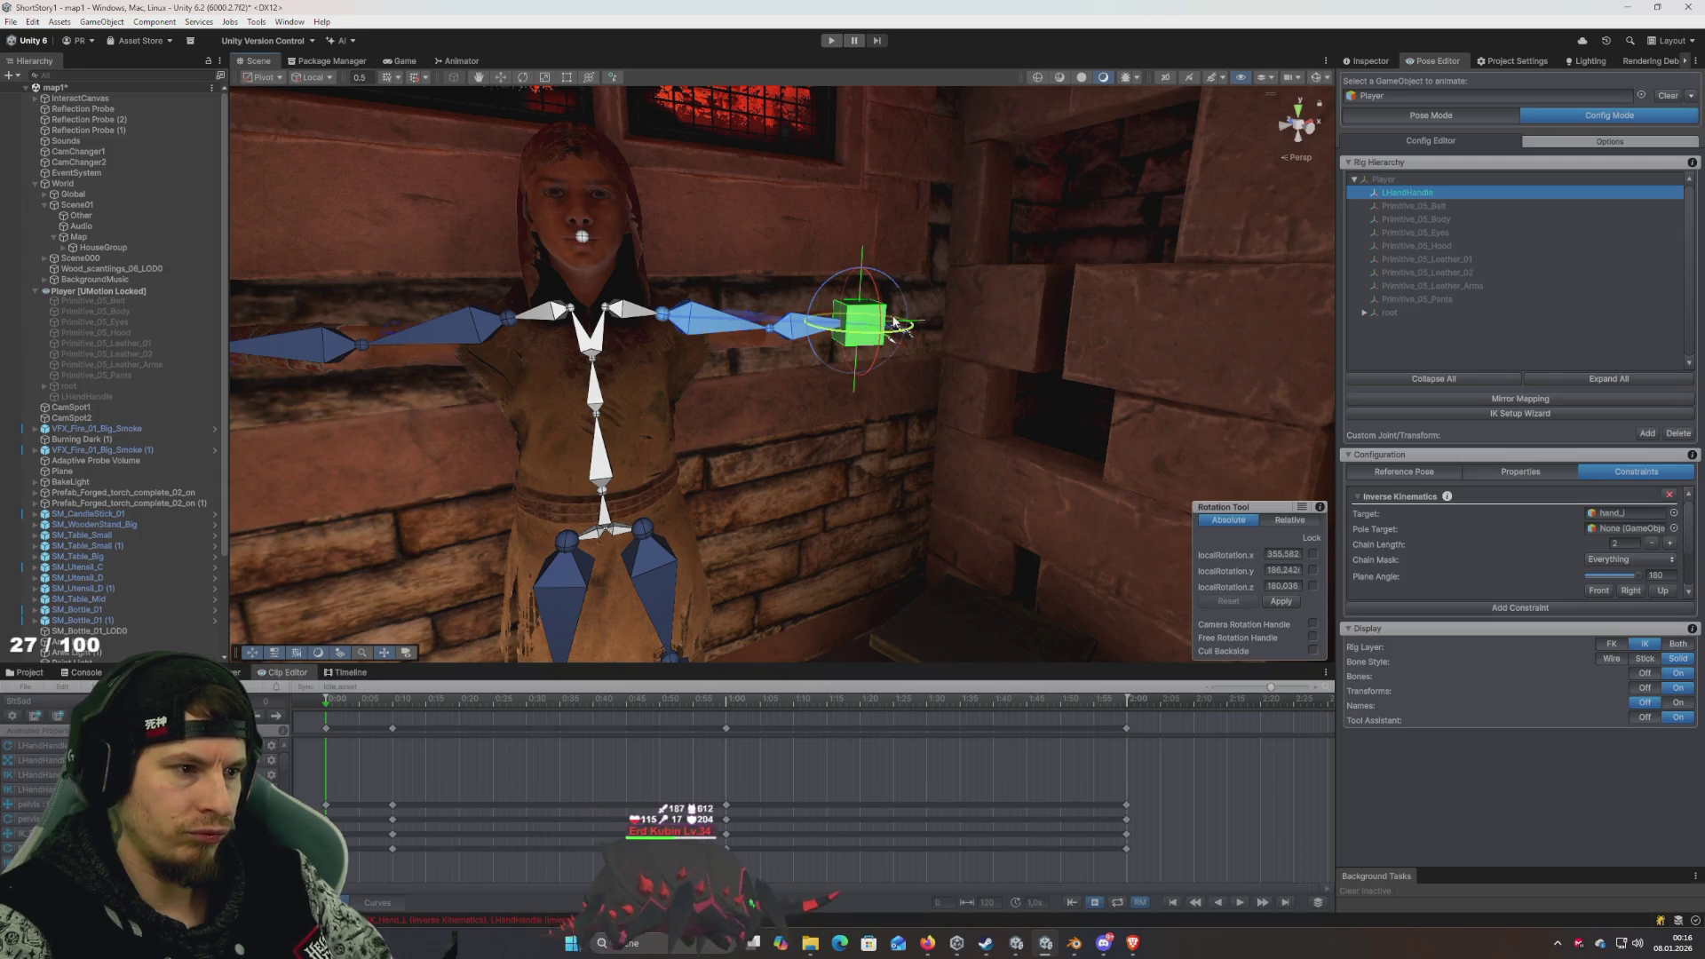
key(w)
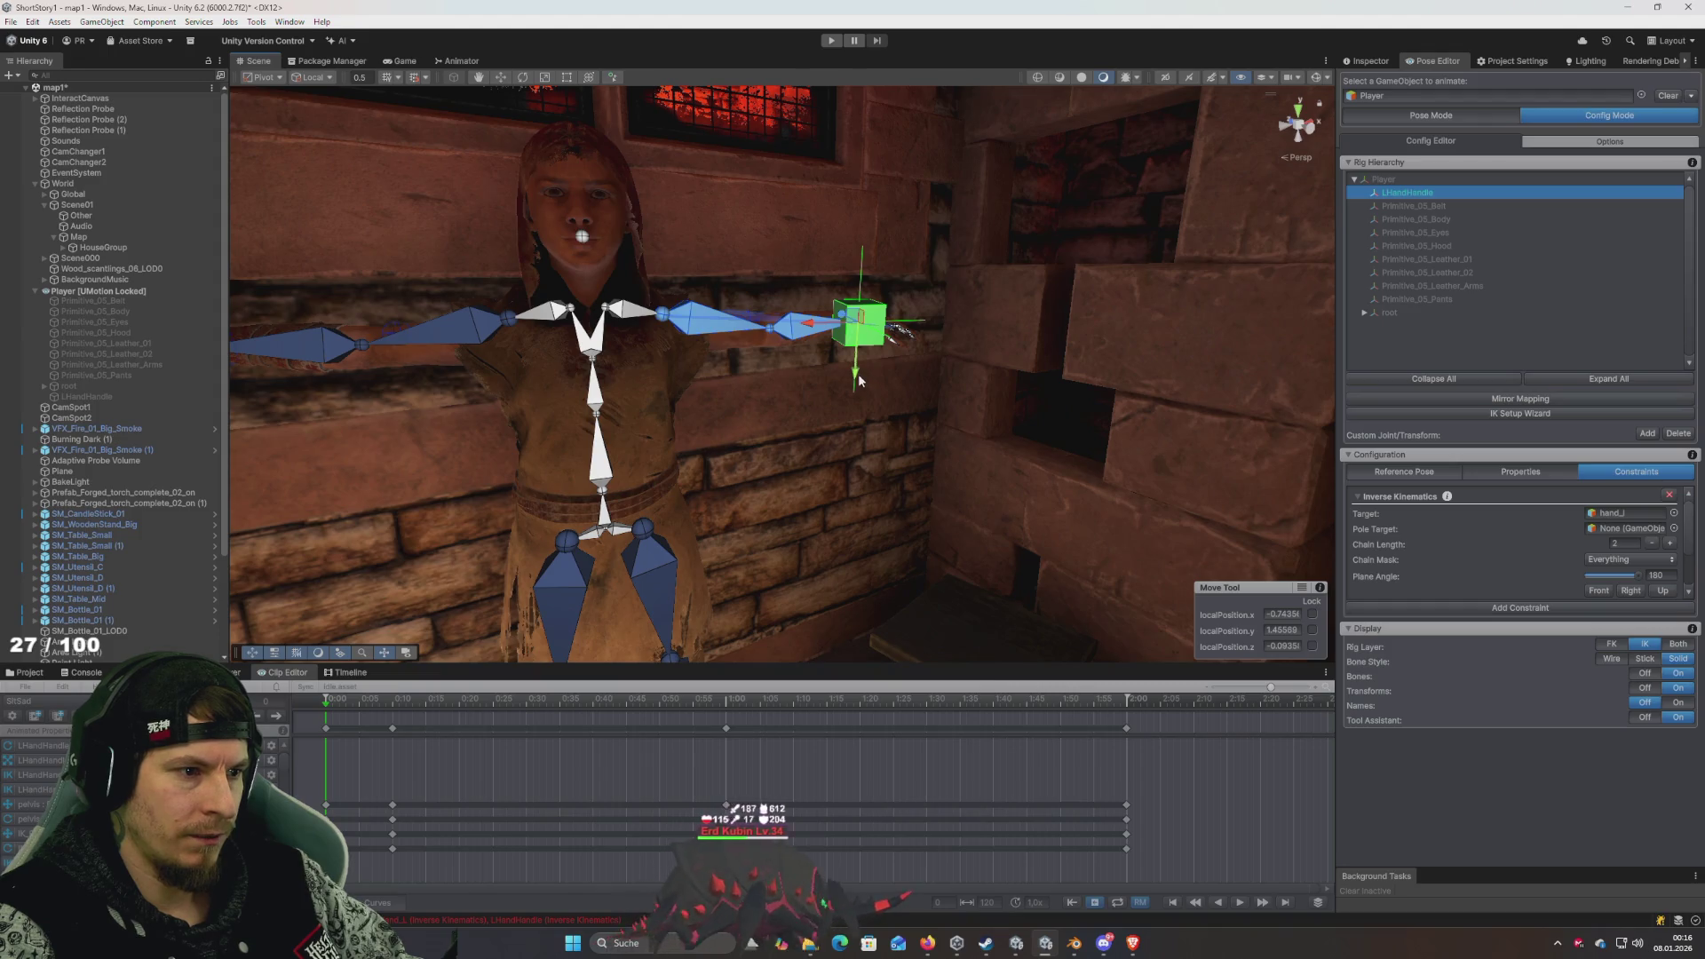
mouse_move(861, 379)
mouse_down()
mouse_move(861, 515)
mouse_move(861, 379)
mouse_move(810, 515)
mouse_move(637, 426)
mouse_move(796, 401)
mouse_move(746, 373)
mouse_up()
click(1431, 115)
- Blend the left arm fully to IK (FK/IK Blend 1) and run Set FK to IK on IK_Hand_L
drag(1616, 325, 1641, 325)
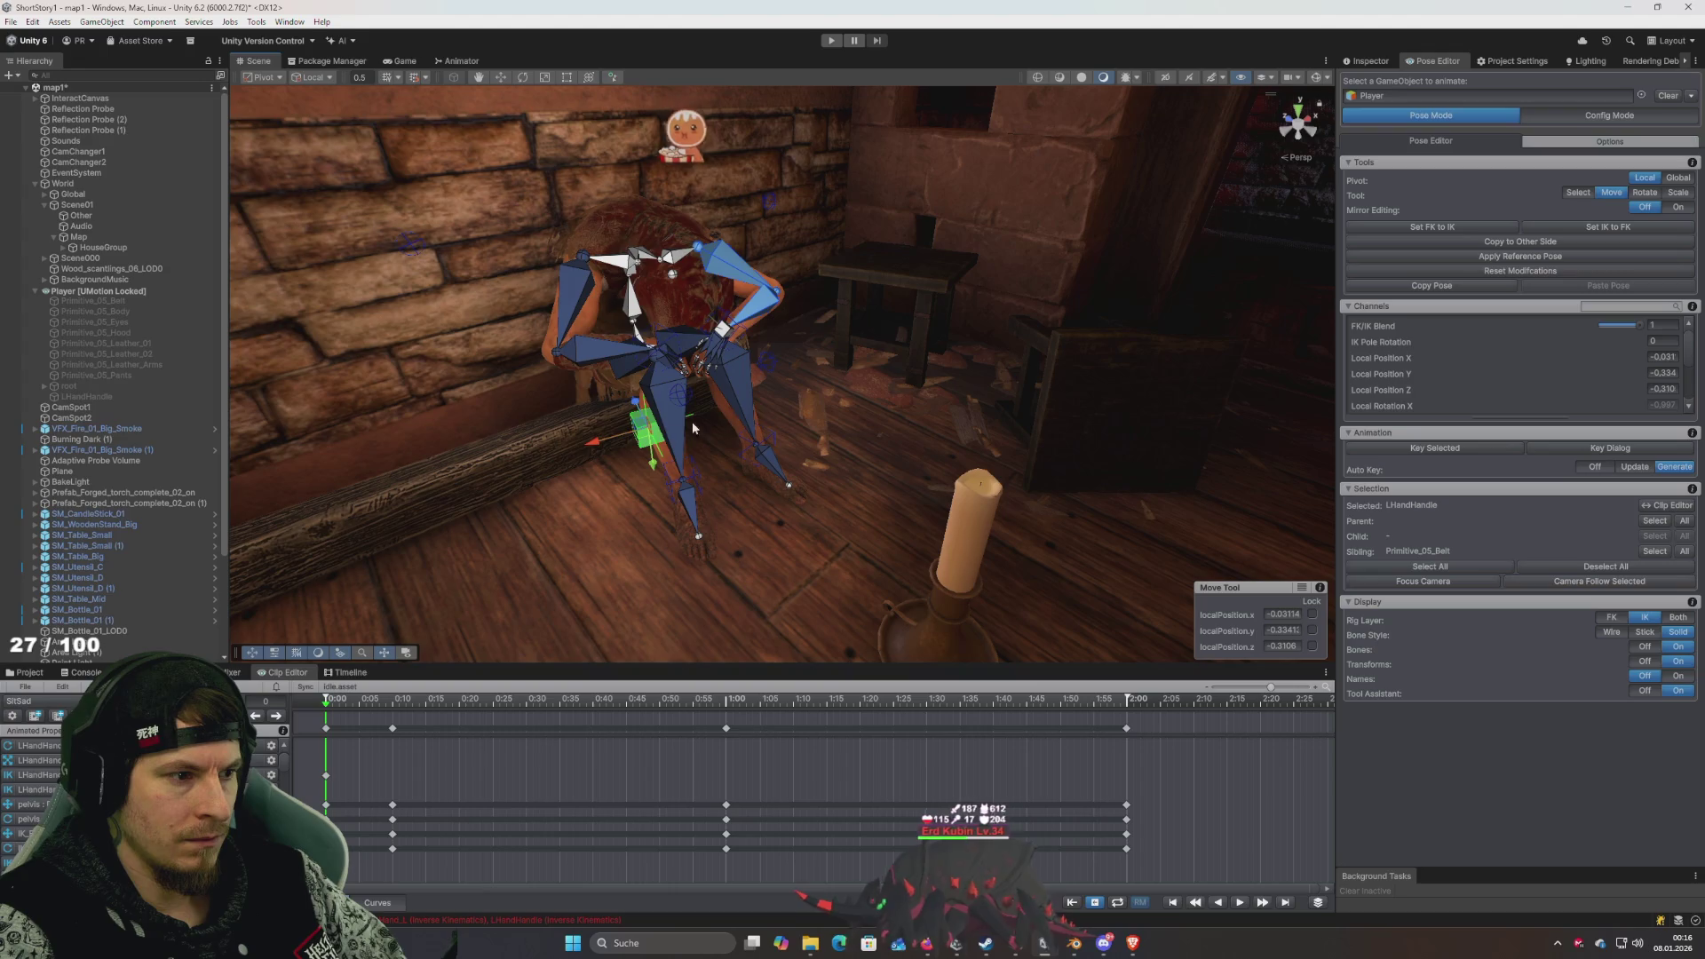
drag(671, 435, 875, 404)
key(ctrl+z)
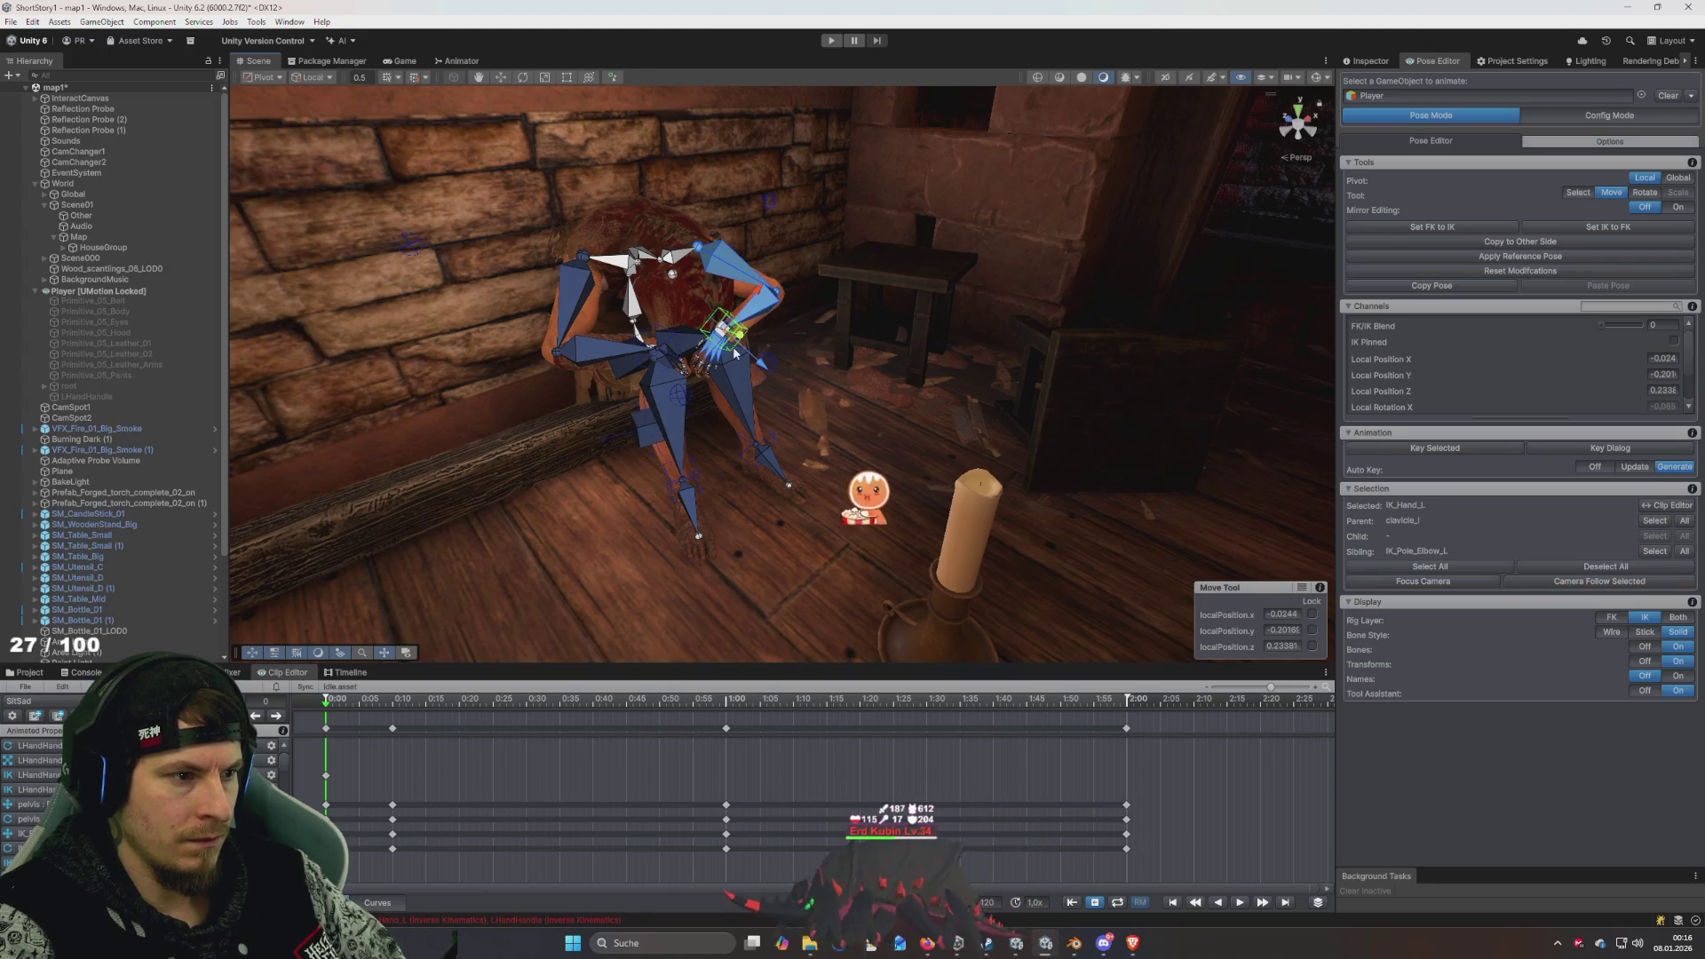
click(888, 318)
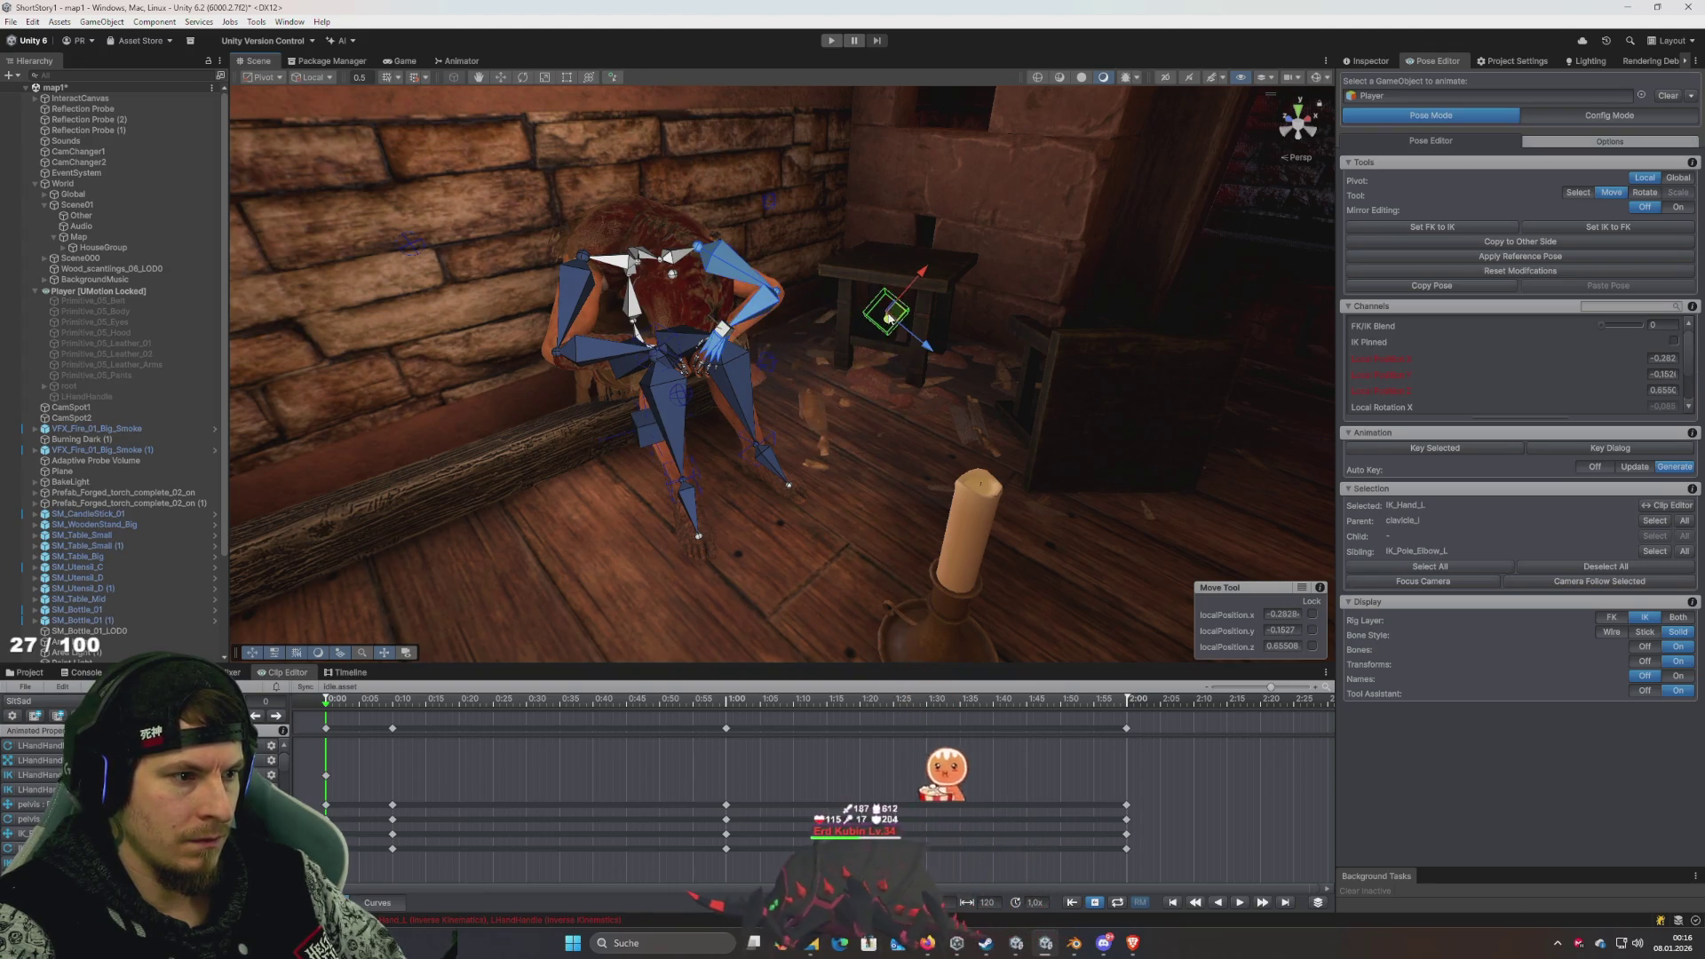
click(1451, 227)
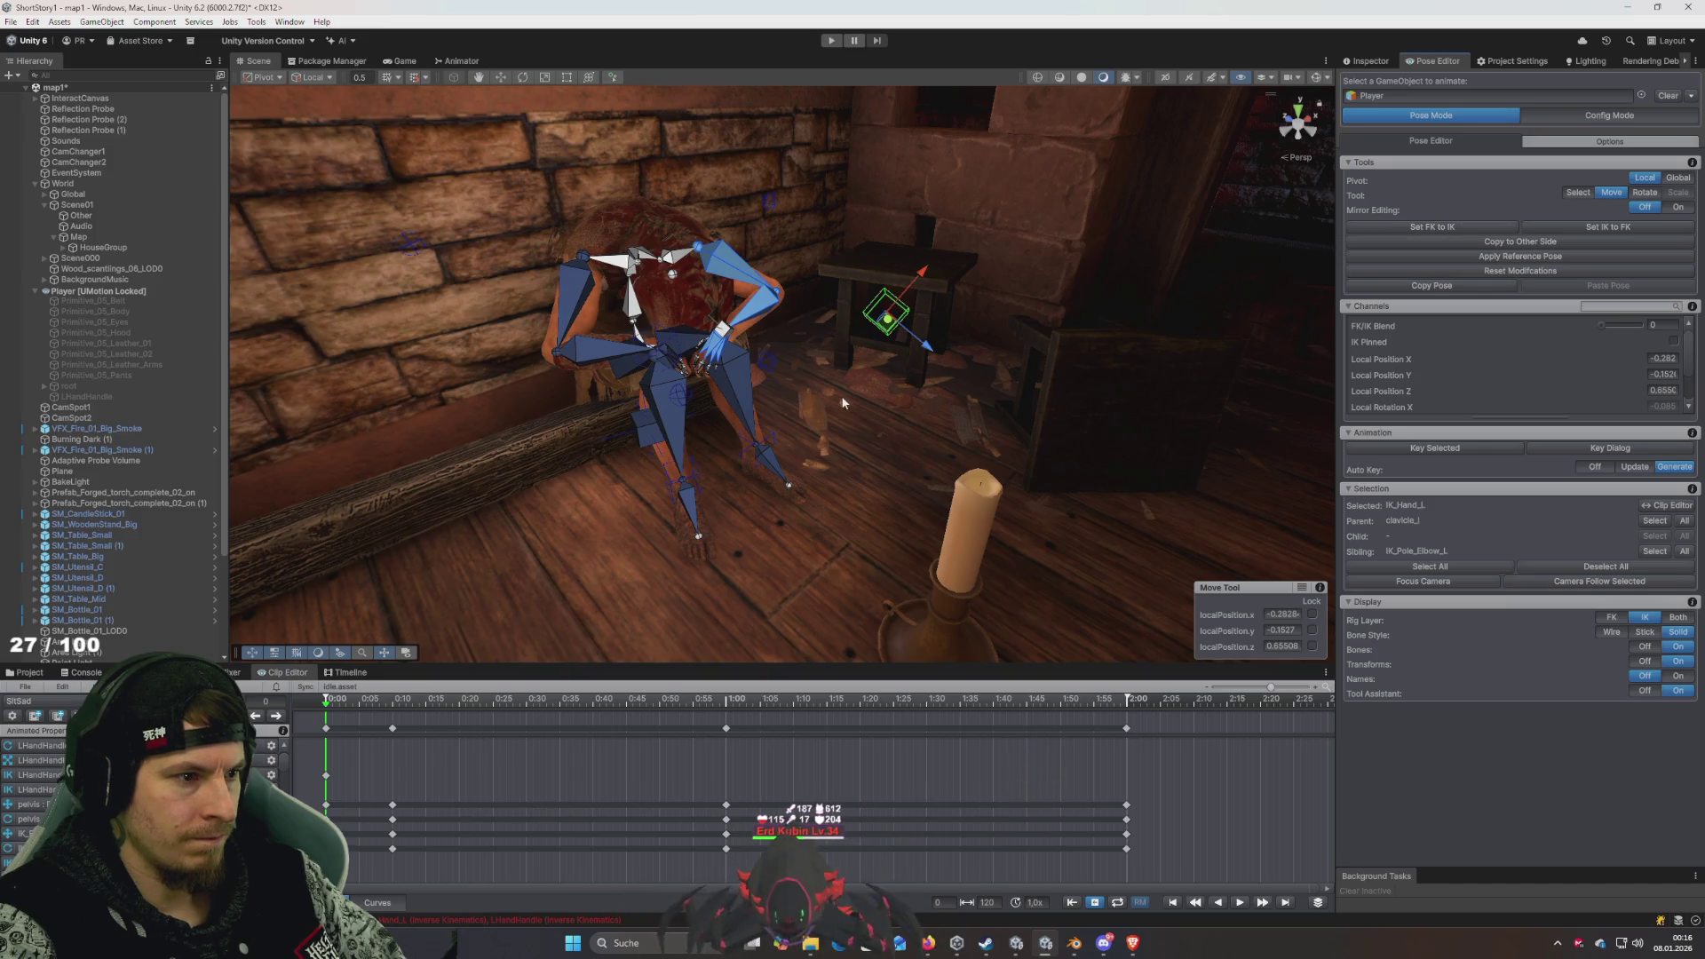
- Toggle between Config and Pose modes, then tick IK Pinned on IK_Hand_L
key(c)
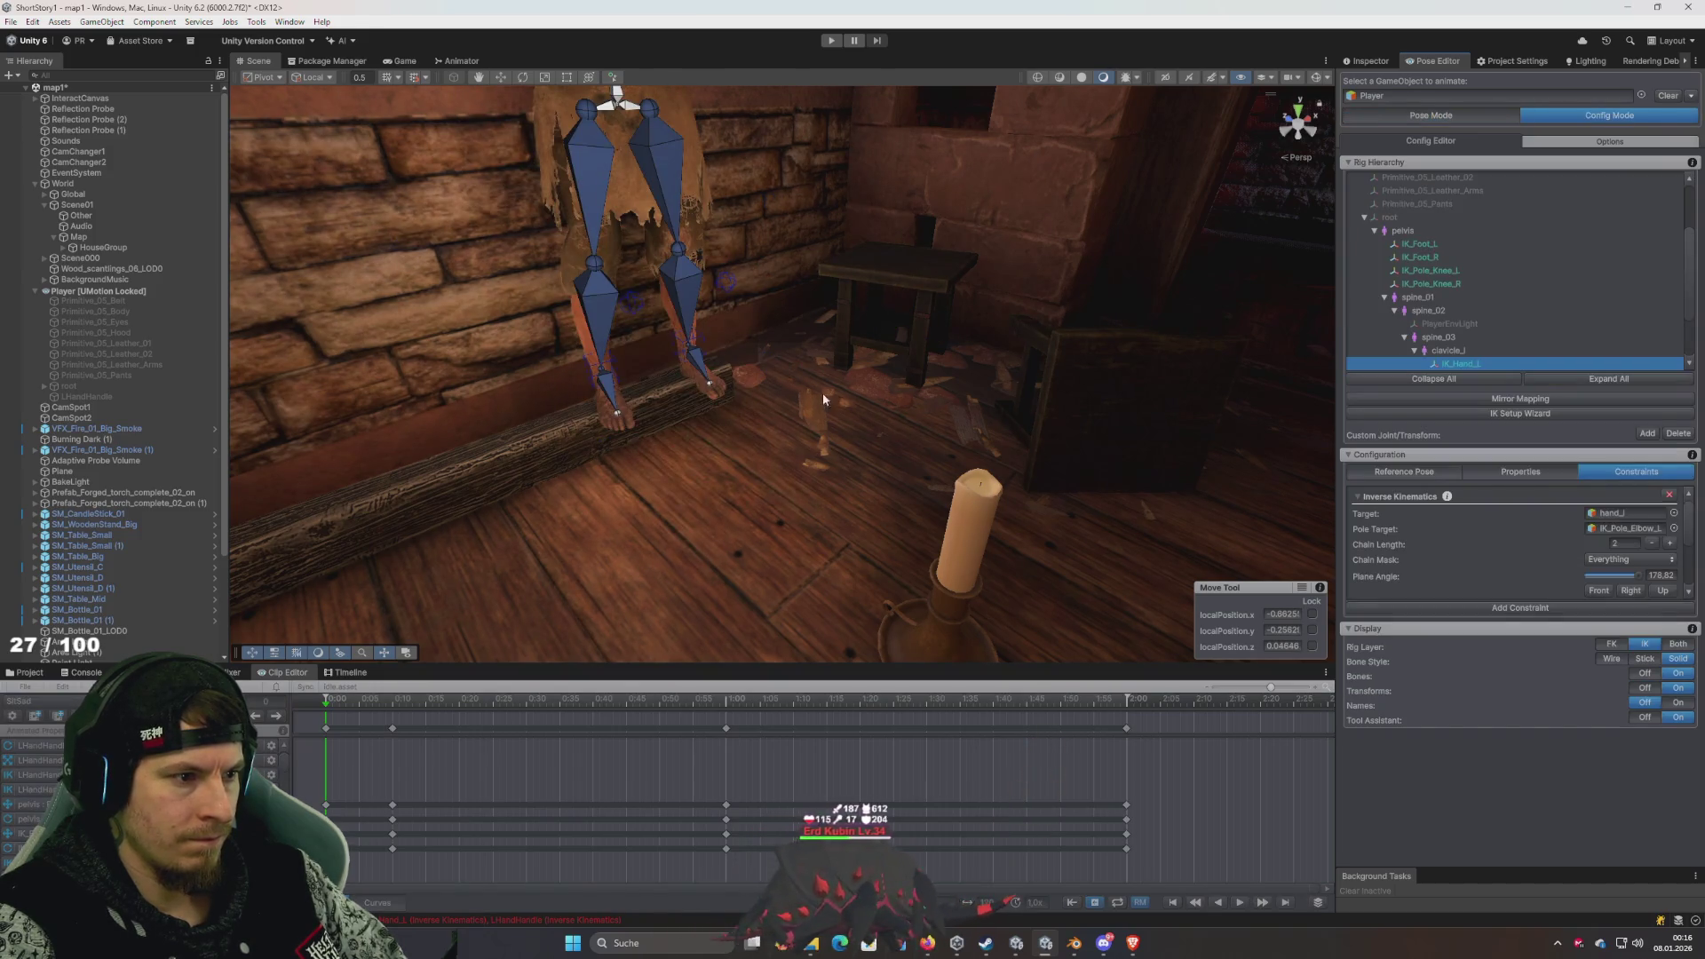
key(p)
drag(950, 315, 927, 339)
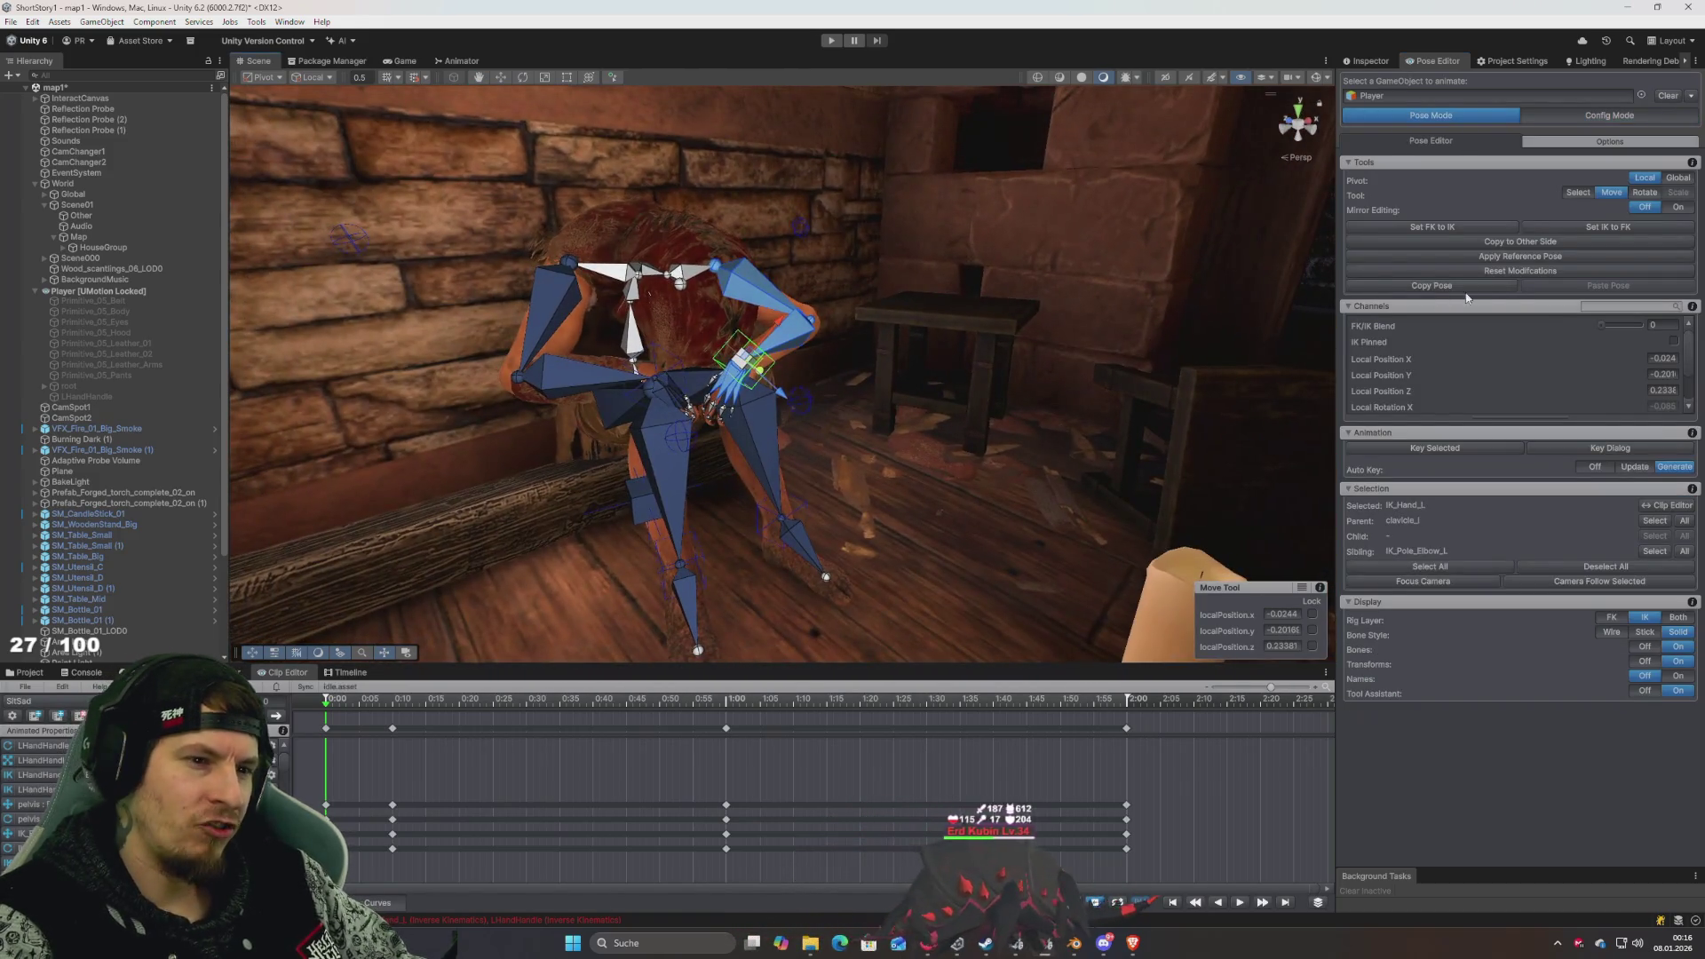
click(1677, 343)
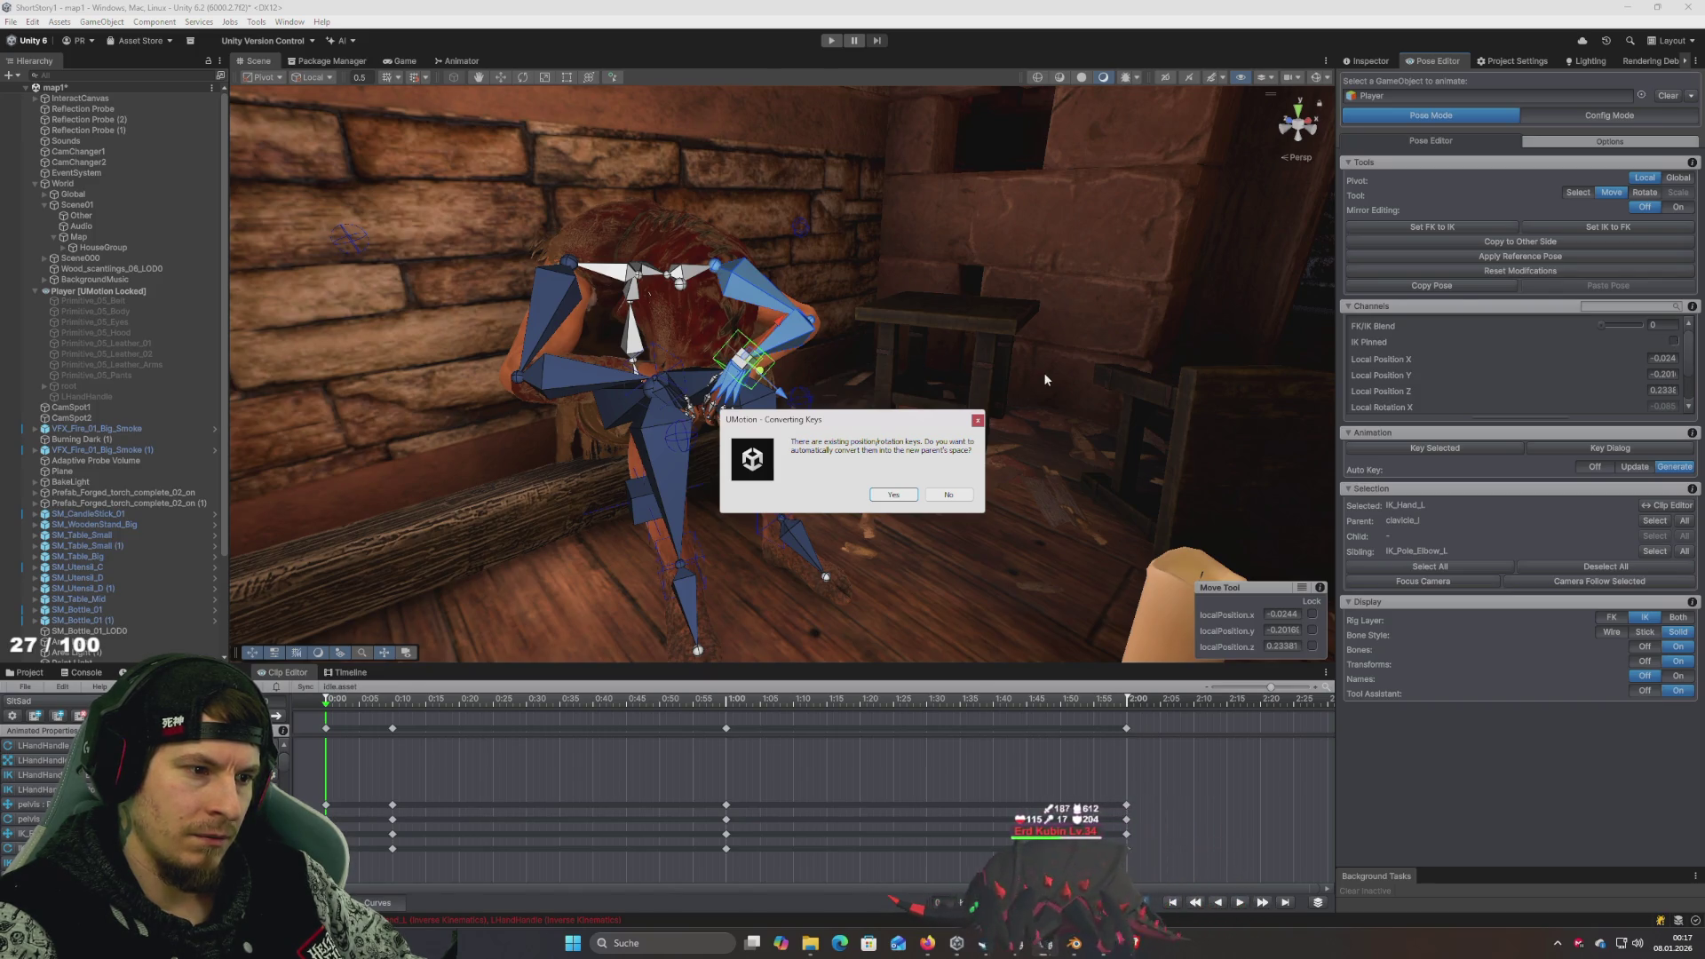
- Convert IK_Hand_L's existing keys, untick IK Pinned, and switch back to Config Mode
click(895, 495)
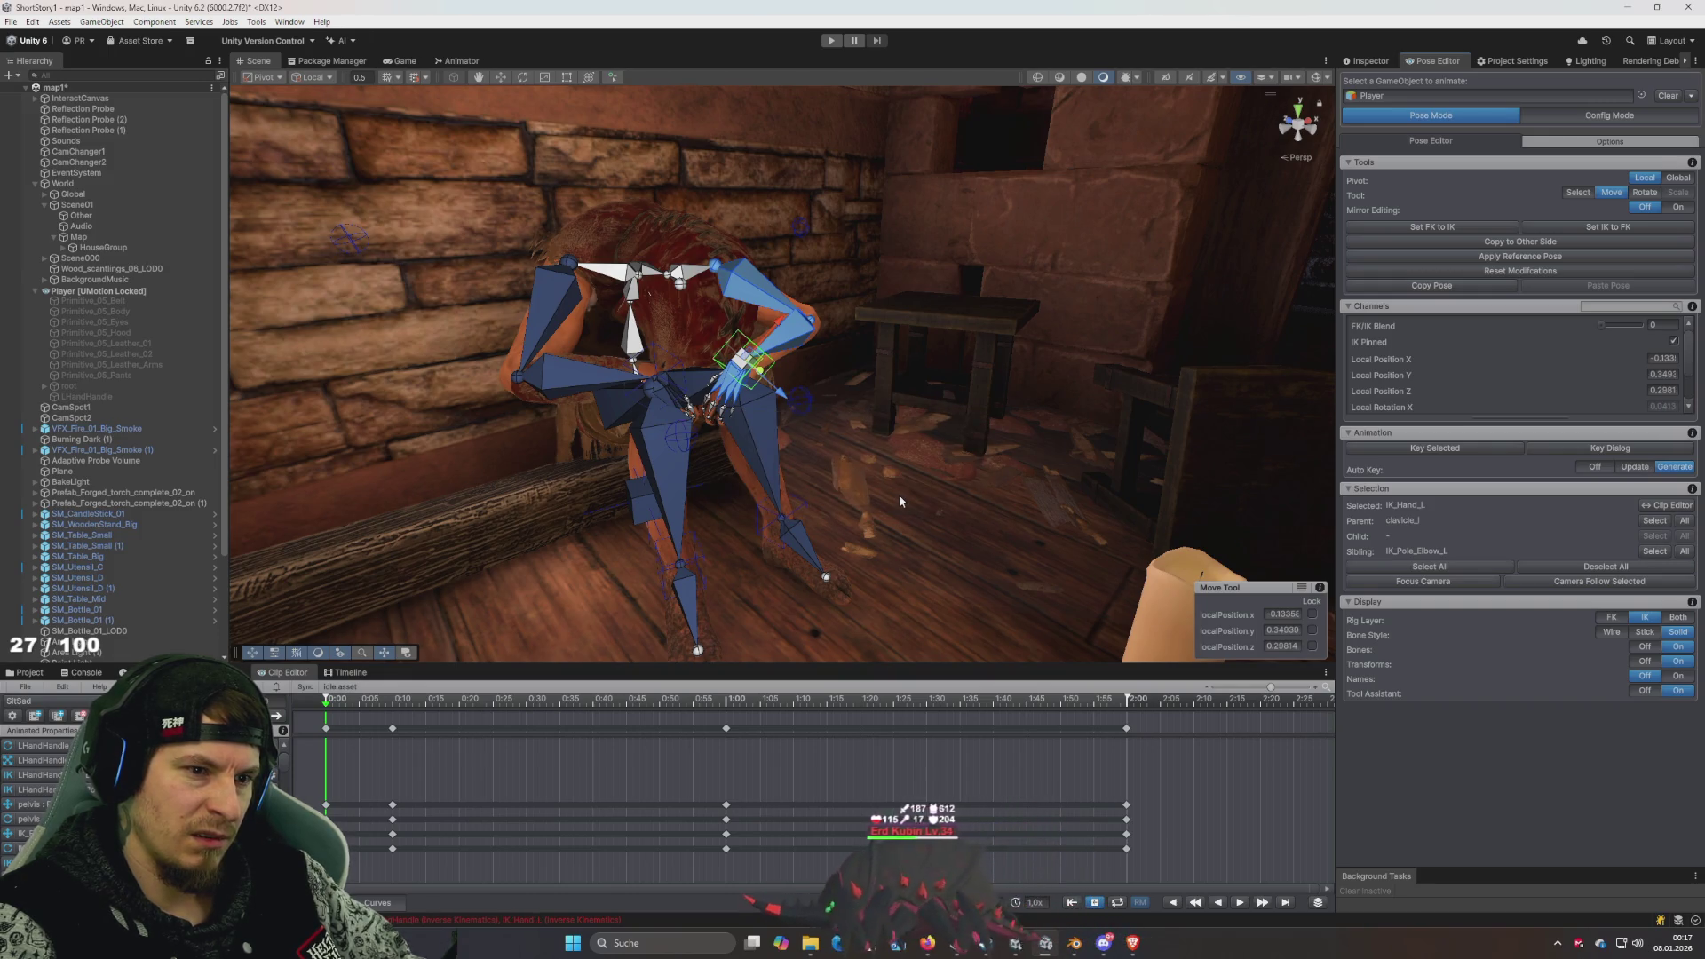
click(1674, 341)
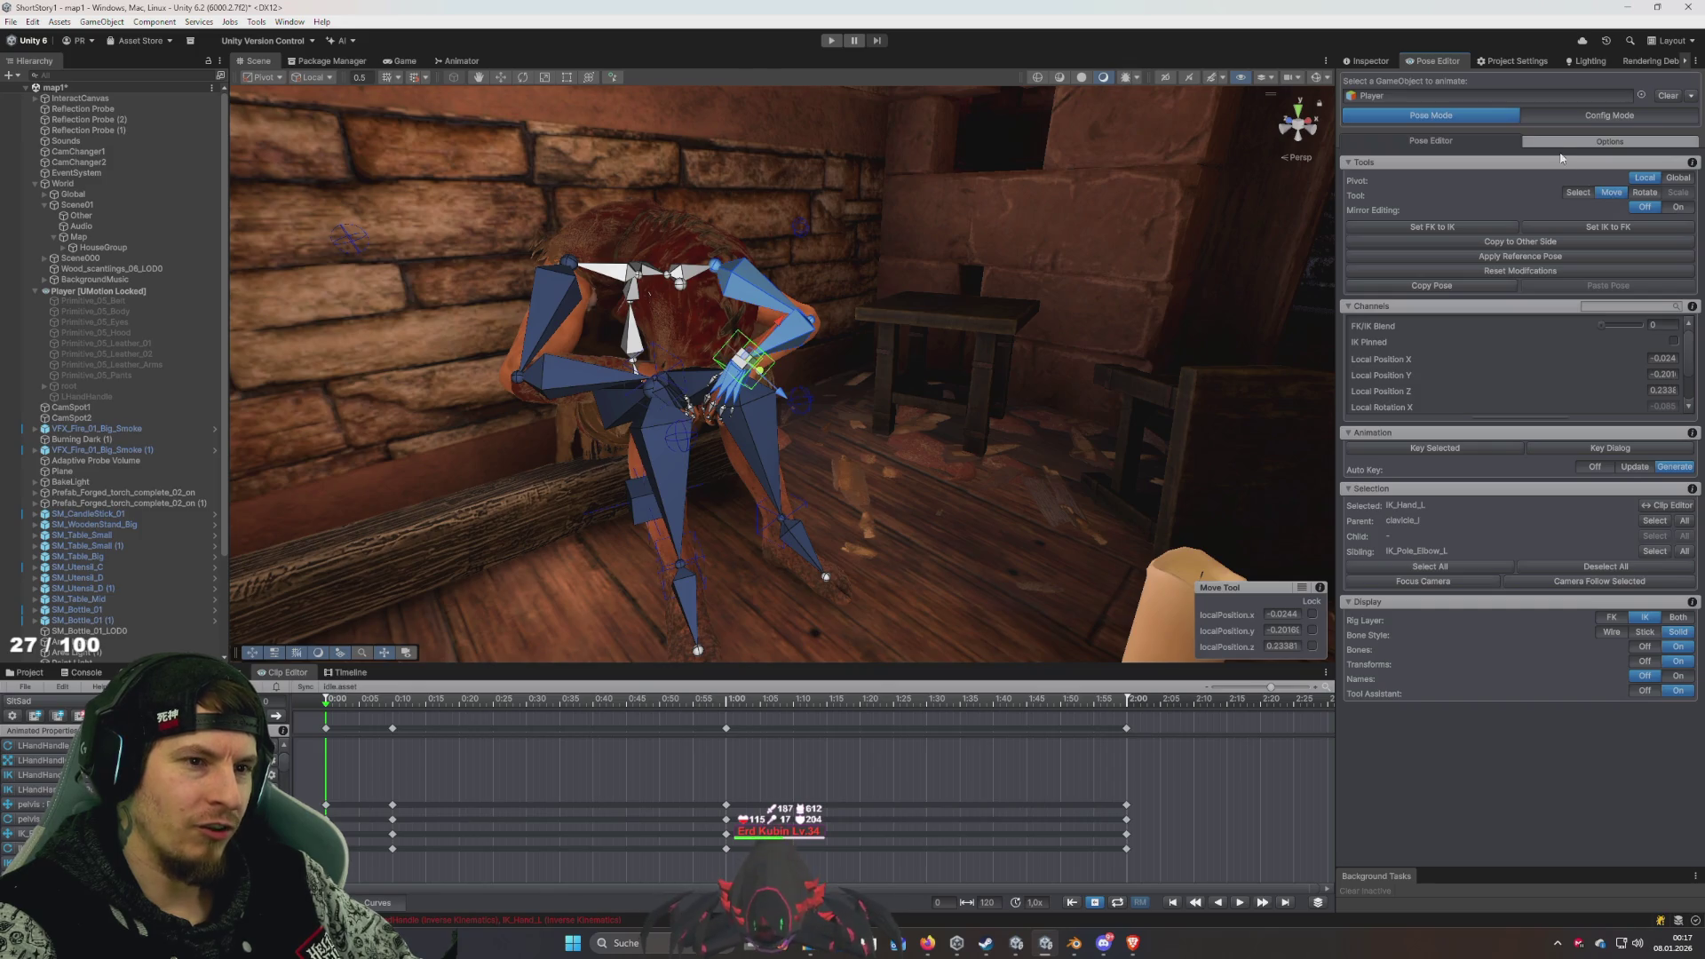
click(1605, 116)
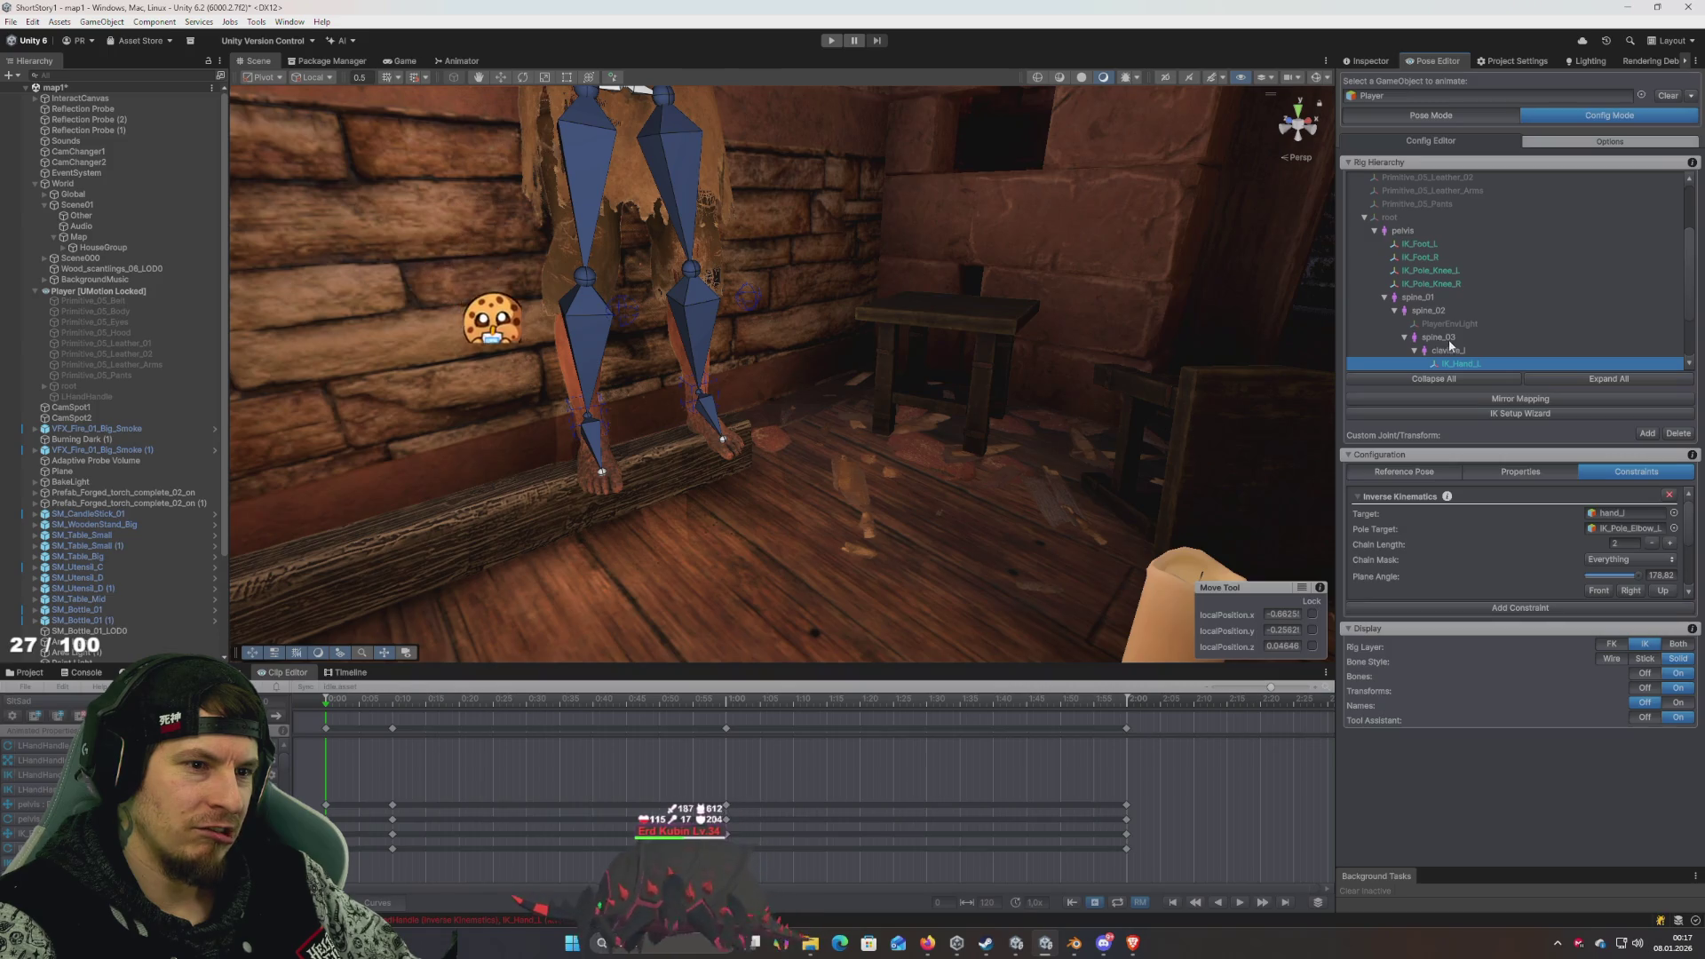
- Show IK_Hand_L's properties in the Configuration panel
scroll(1465, 325, down, 3)
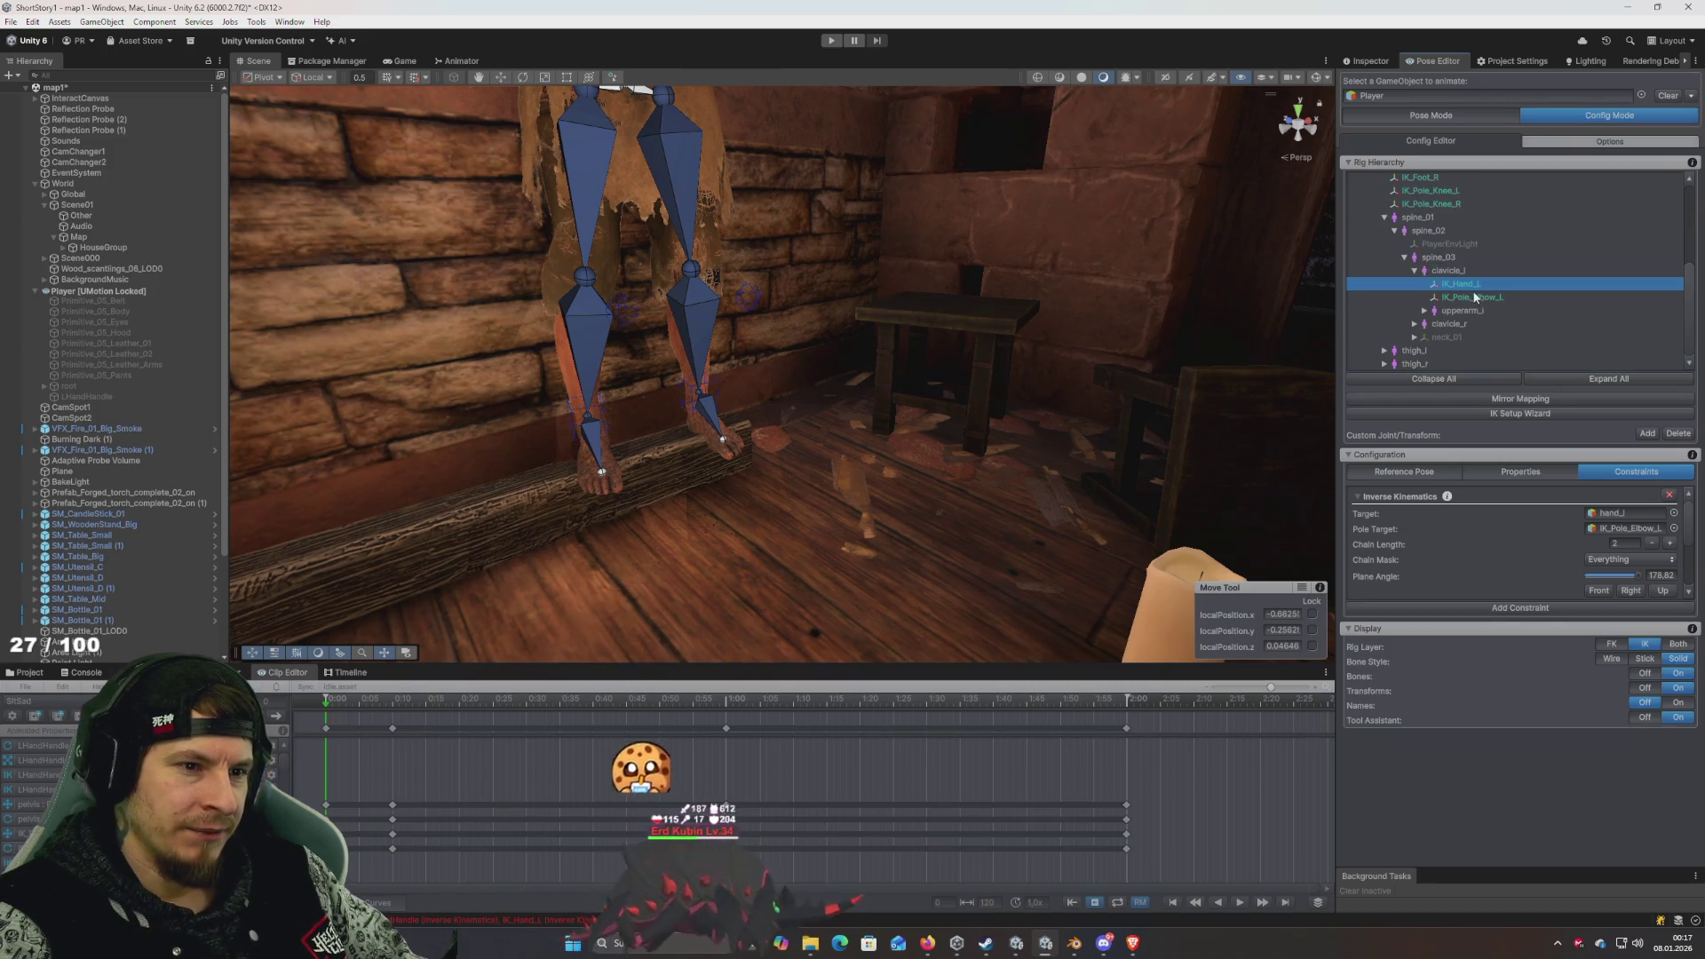
click(1467, 298)
click(1469, 284)
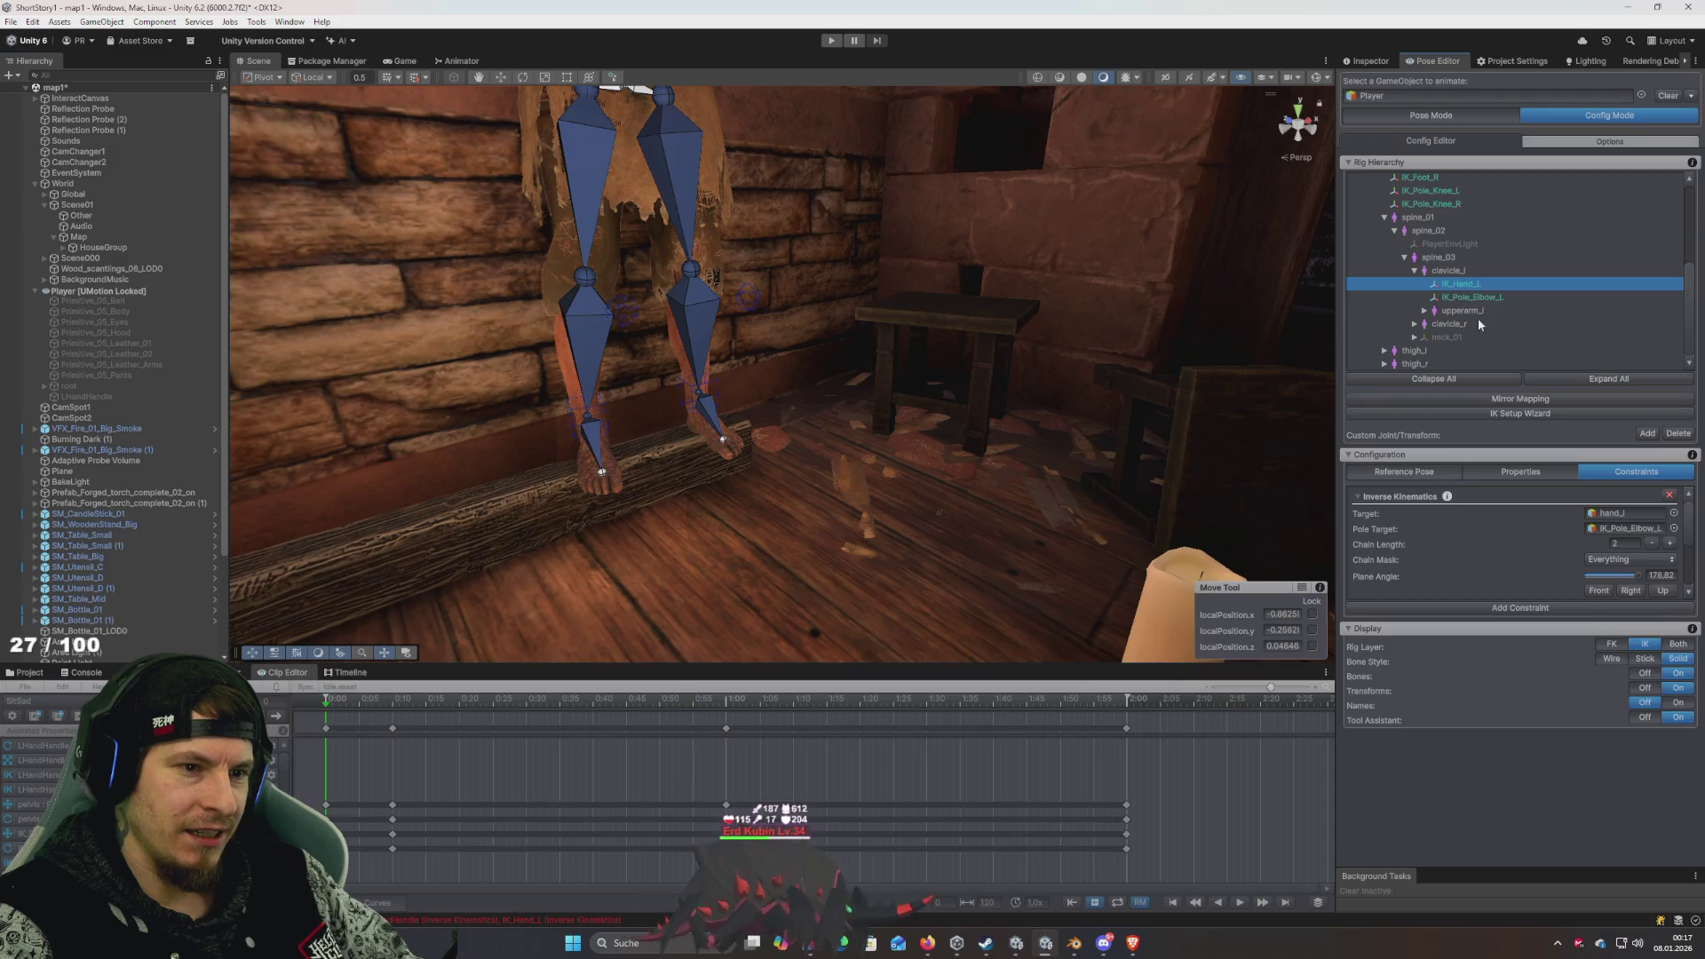
scroll(1641, 533, down, 1)
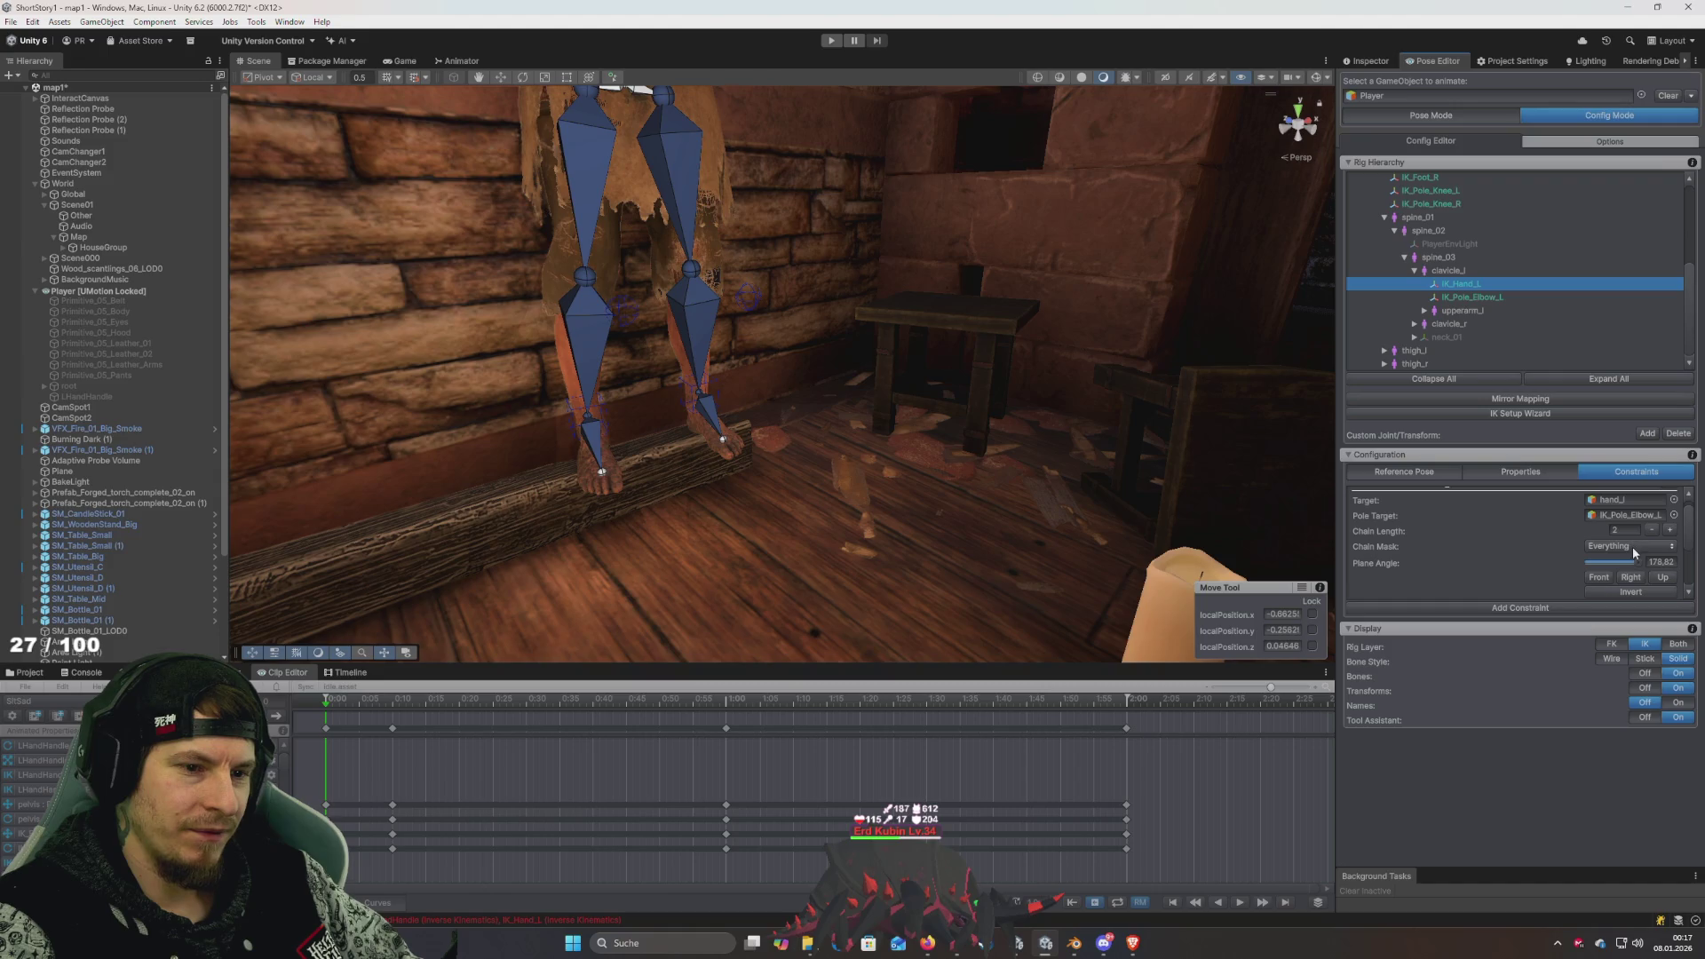
click(1520, 472)
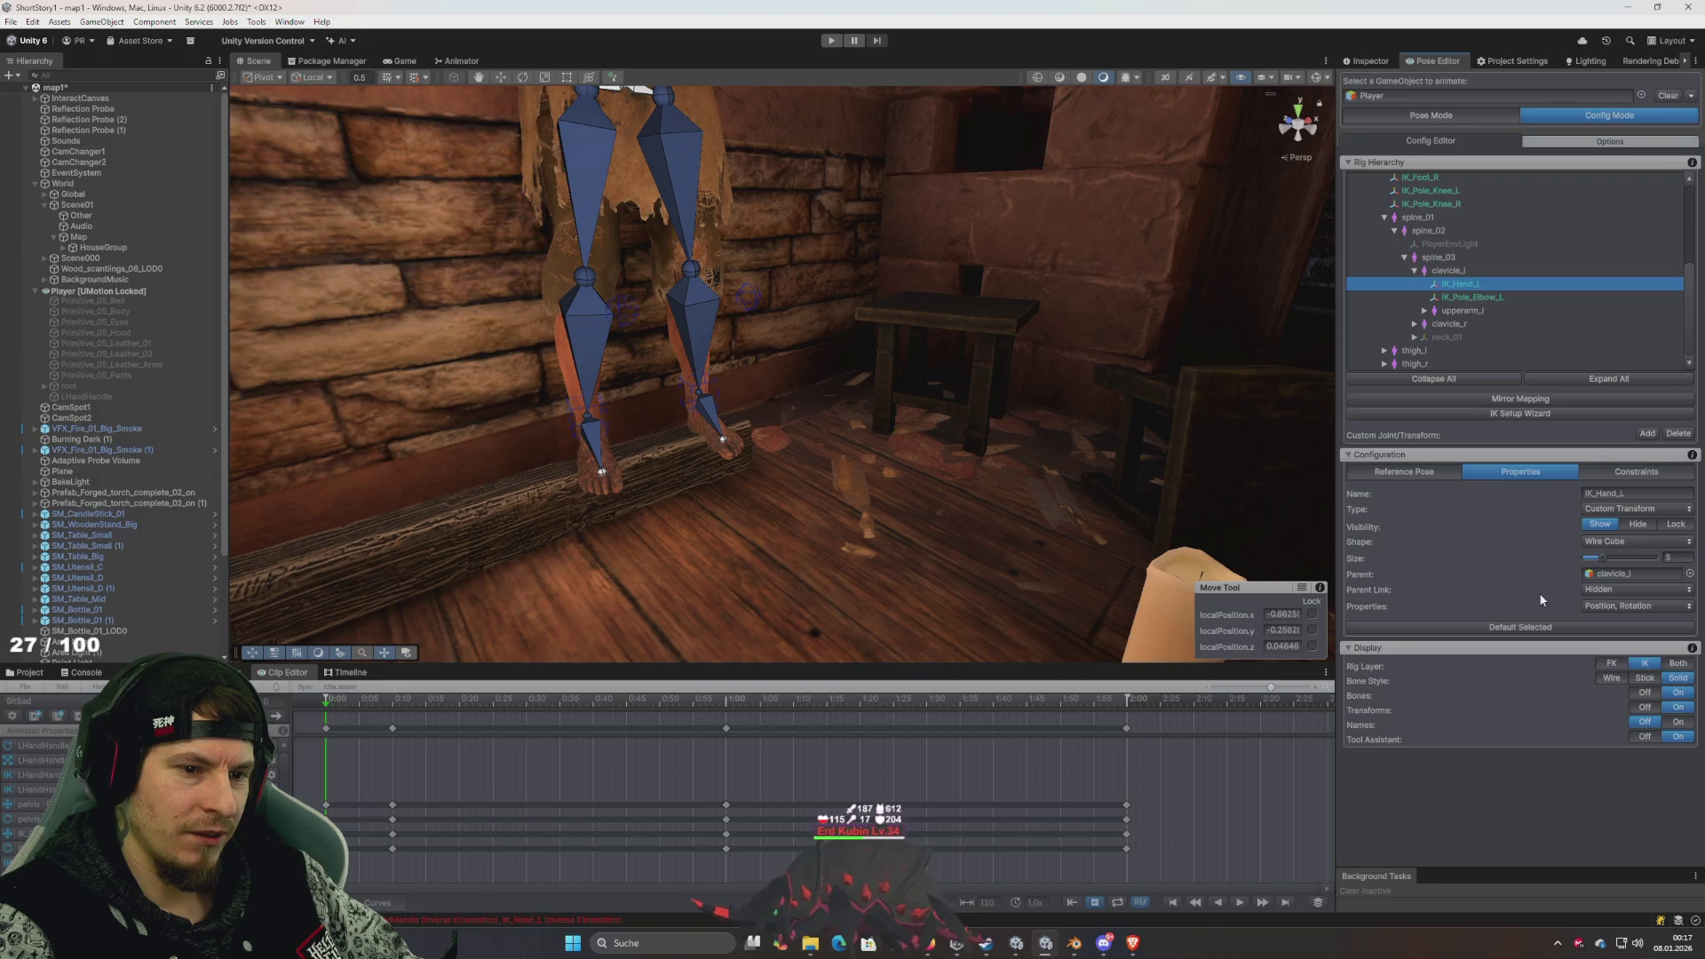
- Set IK_Hand_L's parent to Player and confirm the Invalid Parent warning
click(1690, 574)
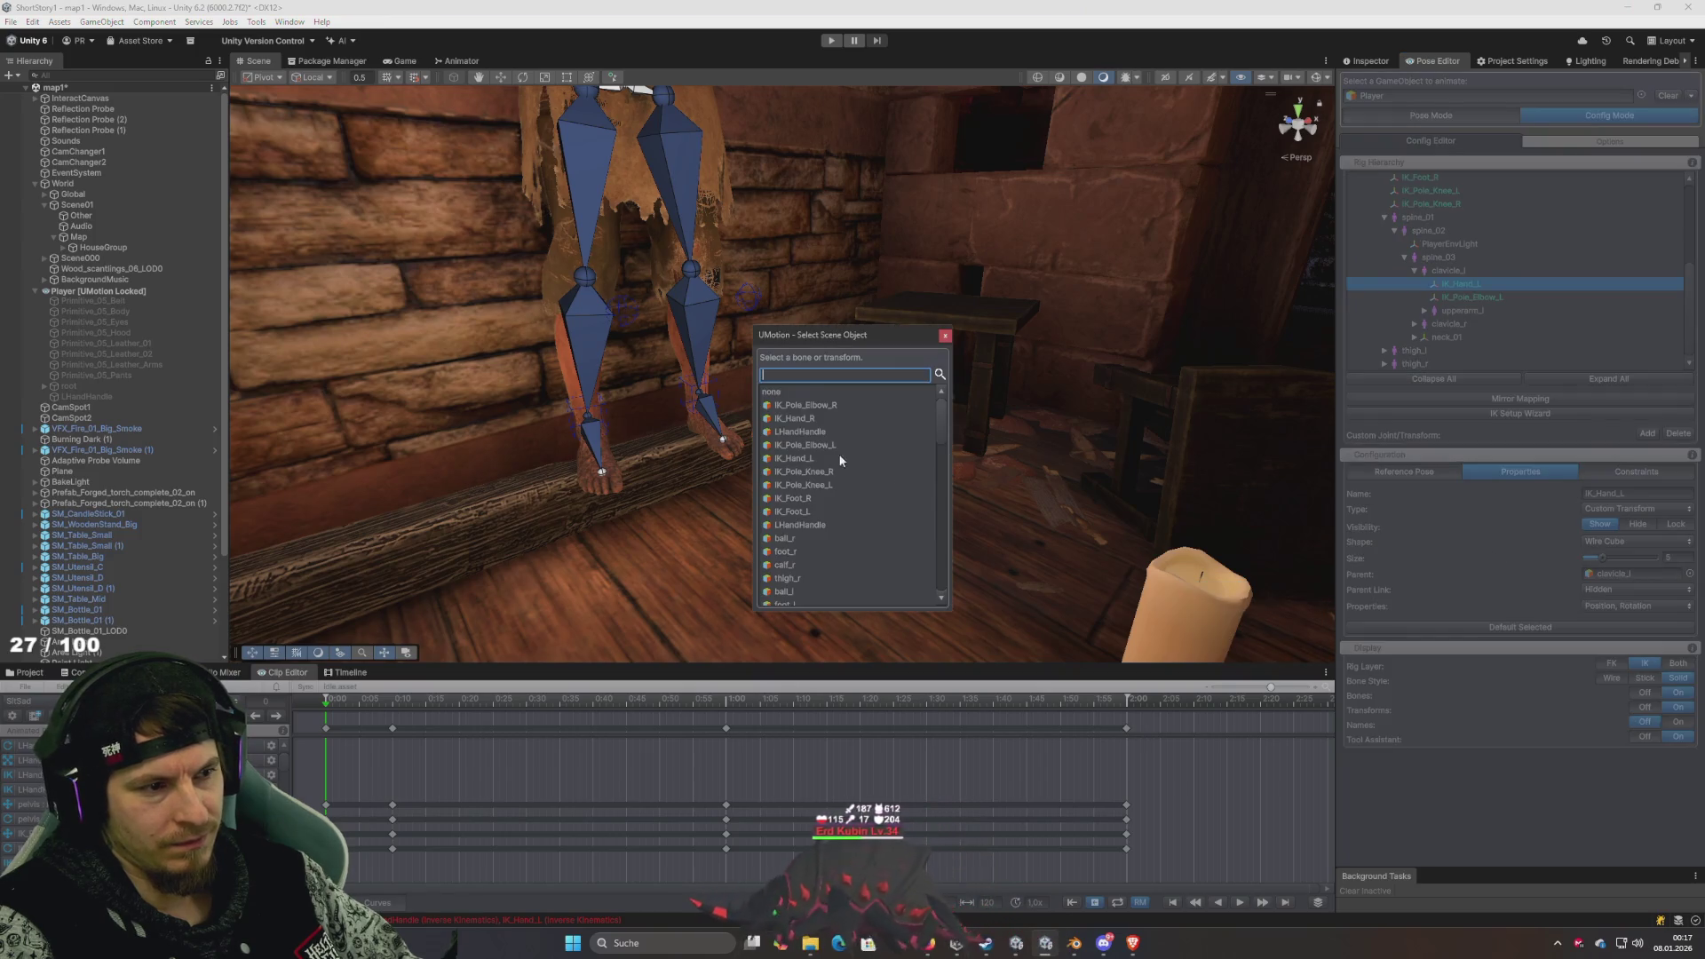
scroll(840, 460, down, 10)
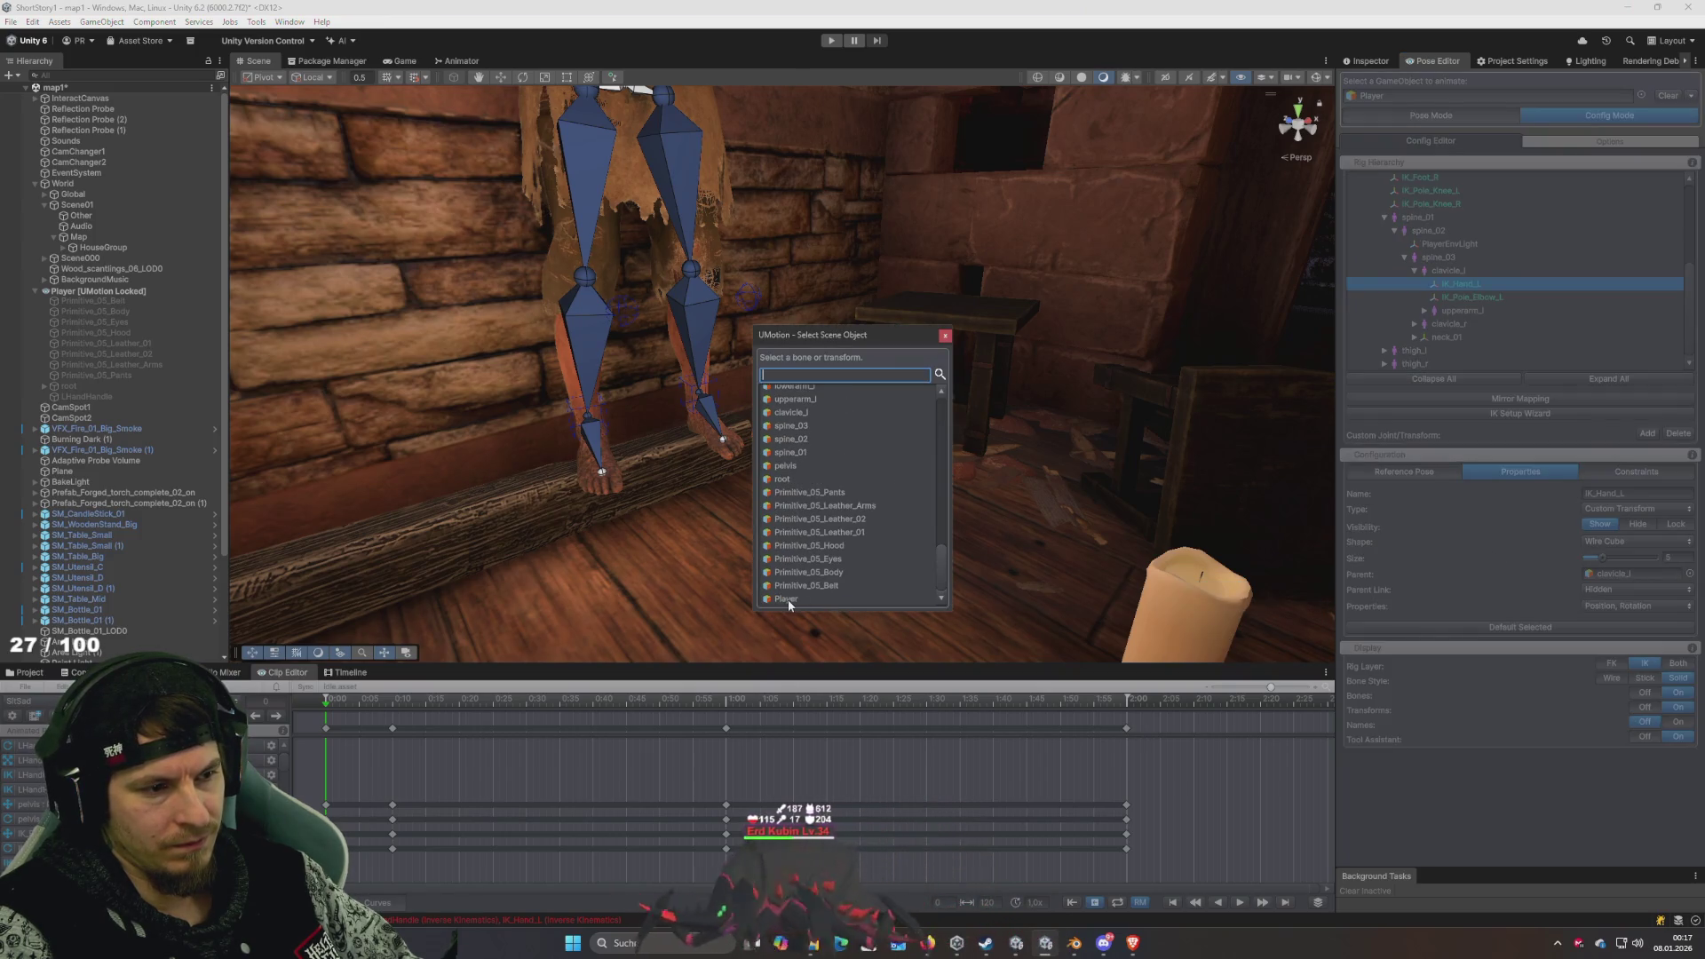
click(787, 600)
click(943, 493)
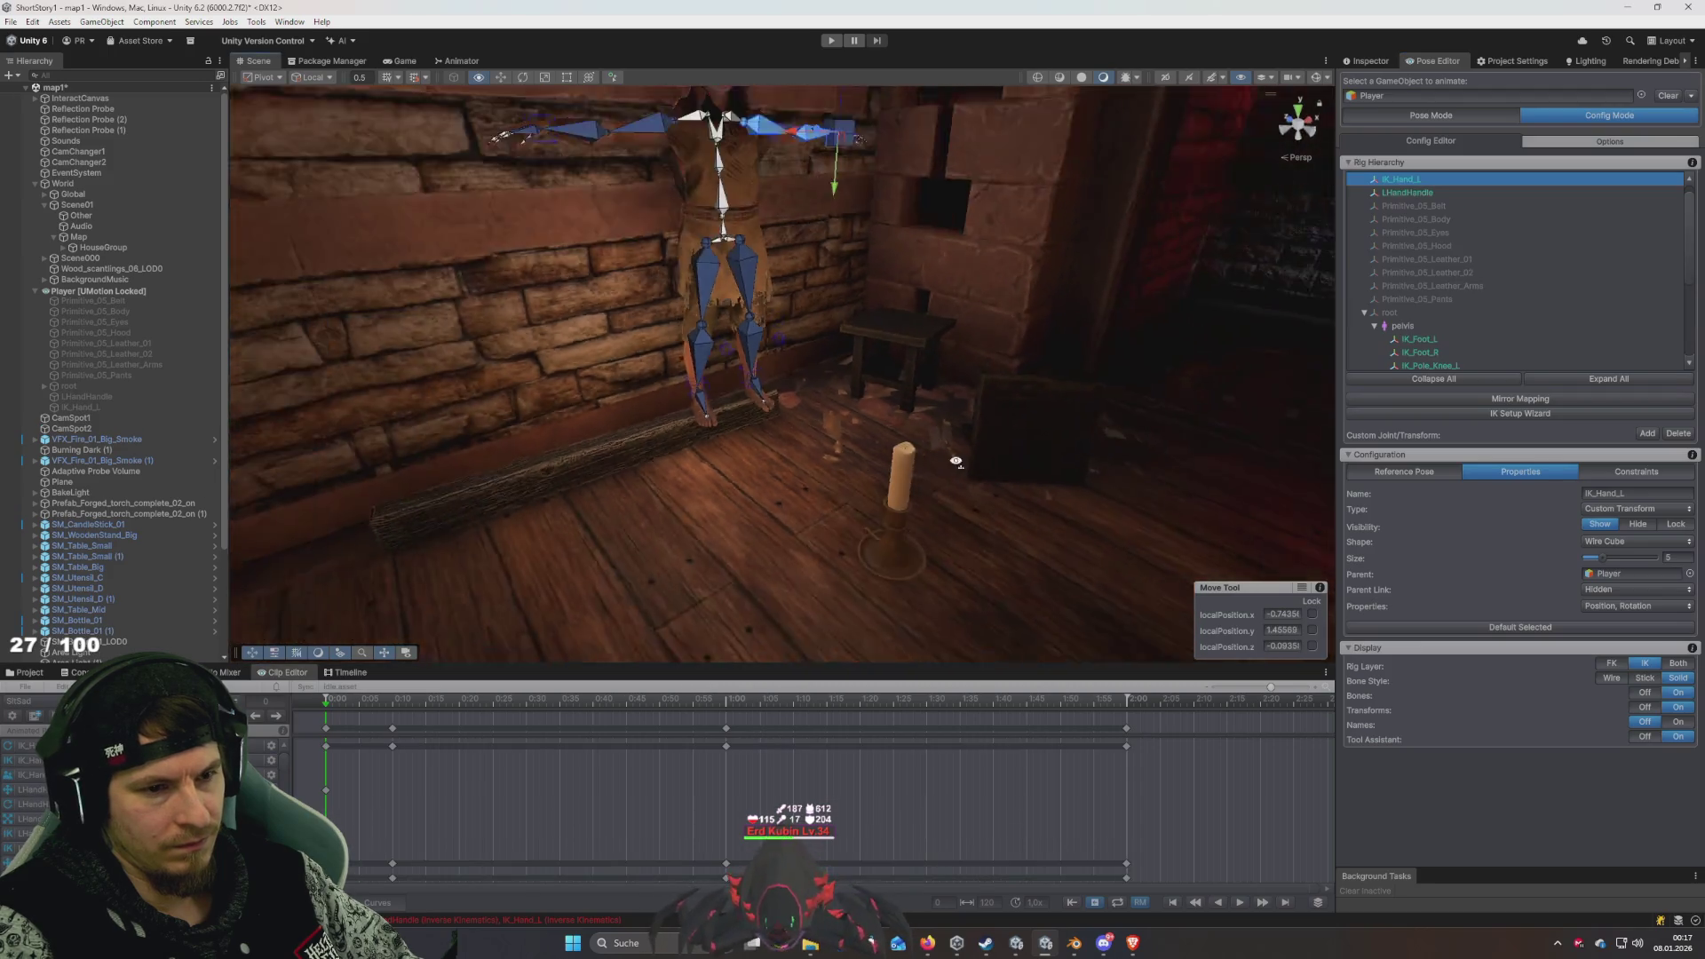
- Leave LHandHandle below the hand and enter Pose Mode, dismissing the unapplied-modifications prompt
drag(948, 400, 902, 409)
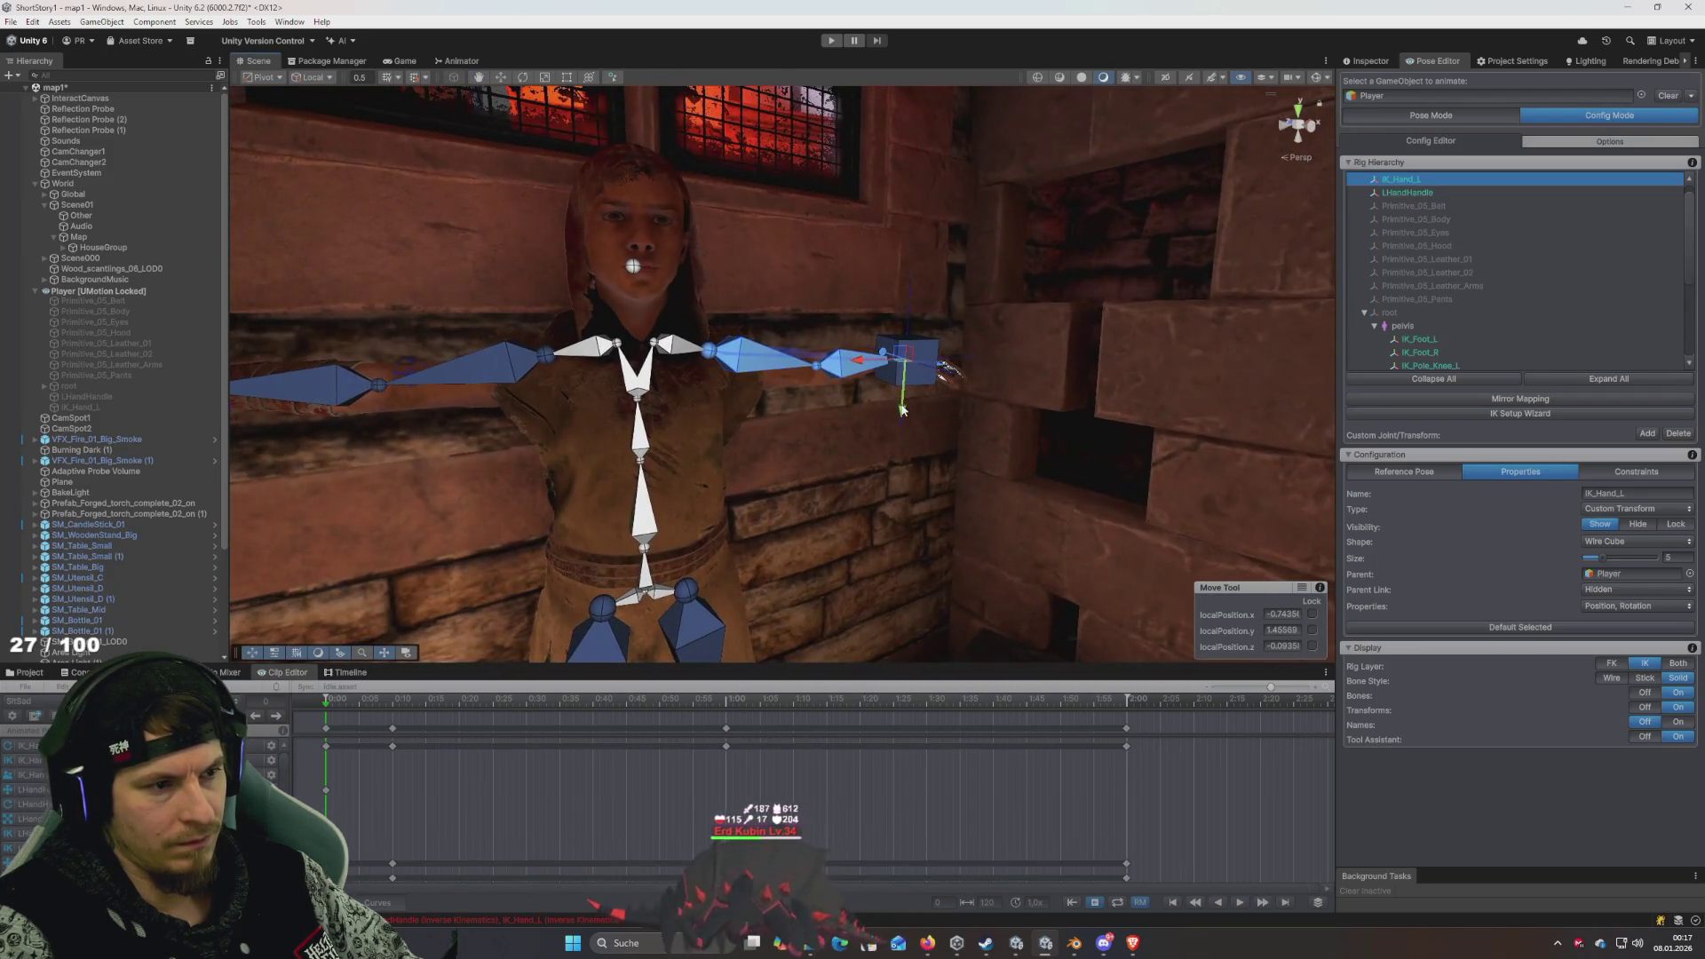
drag(912, 524, 925, 419)
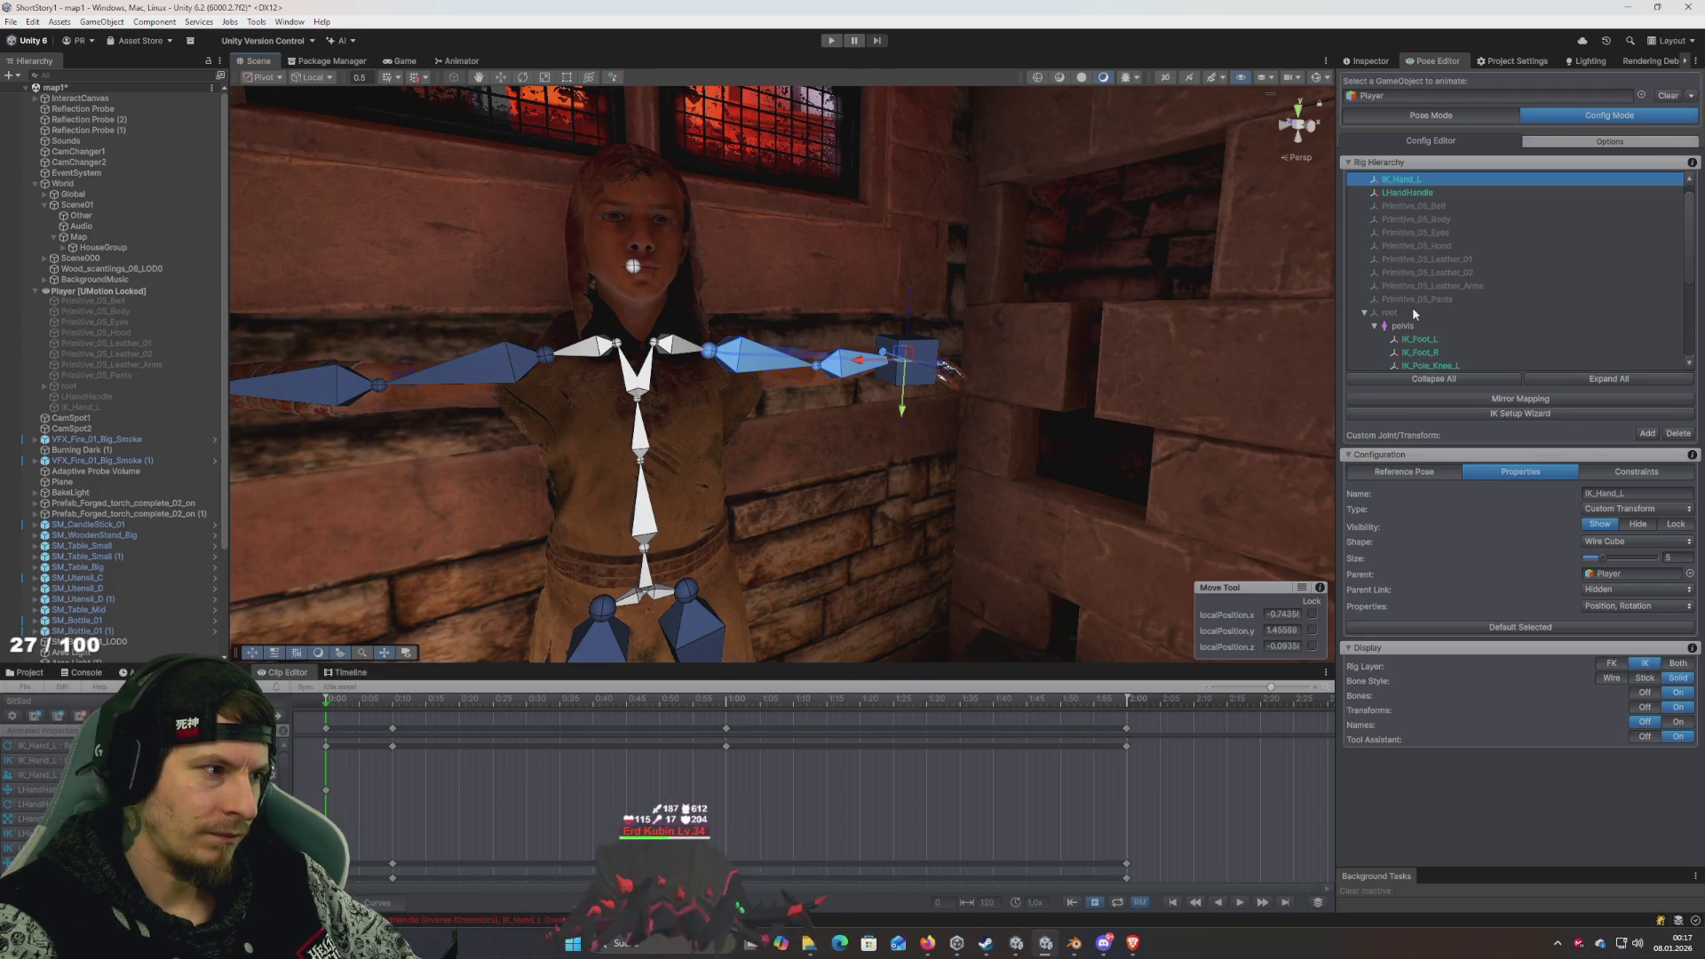
key(ctrl+z)
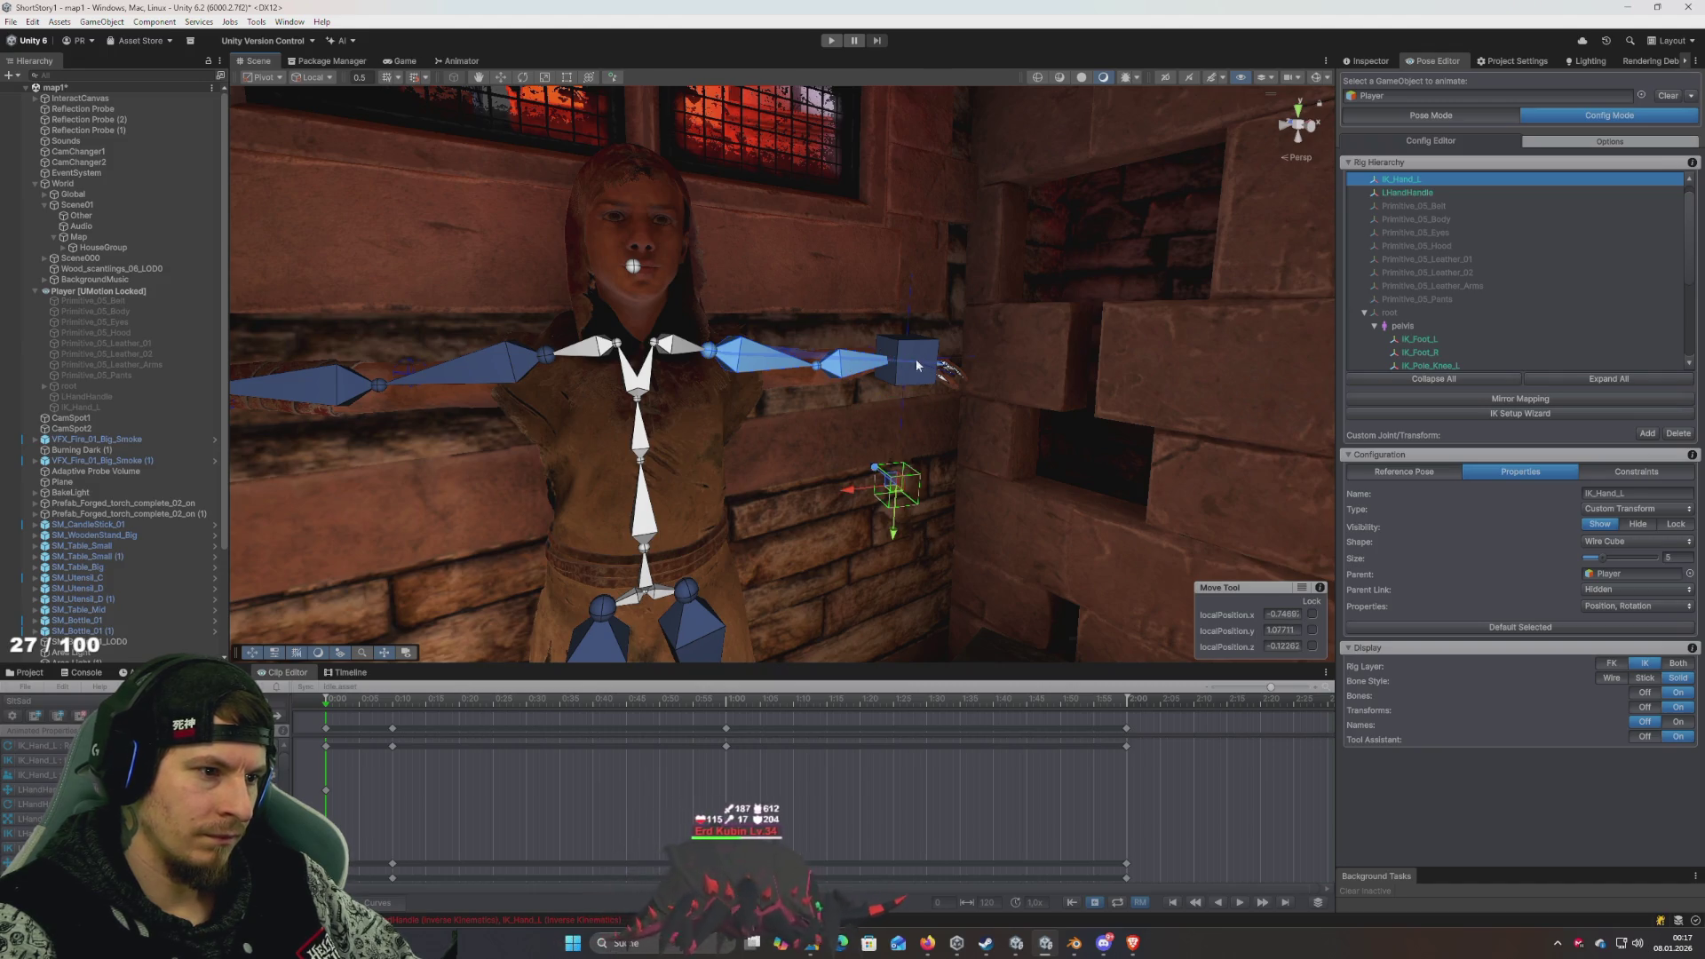
click(916, 364)
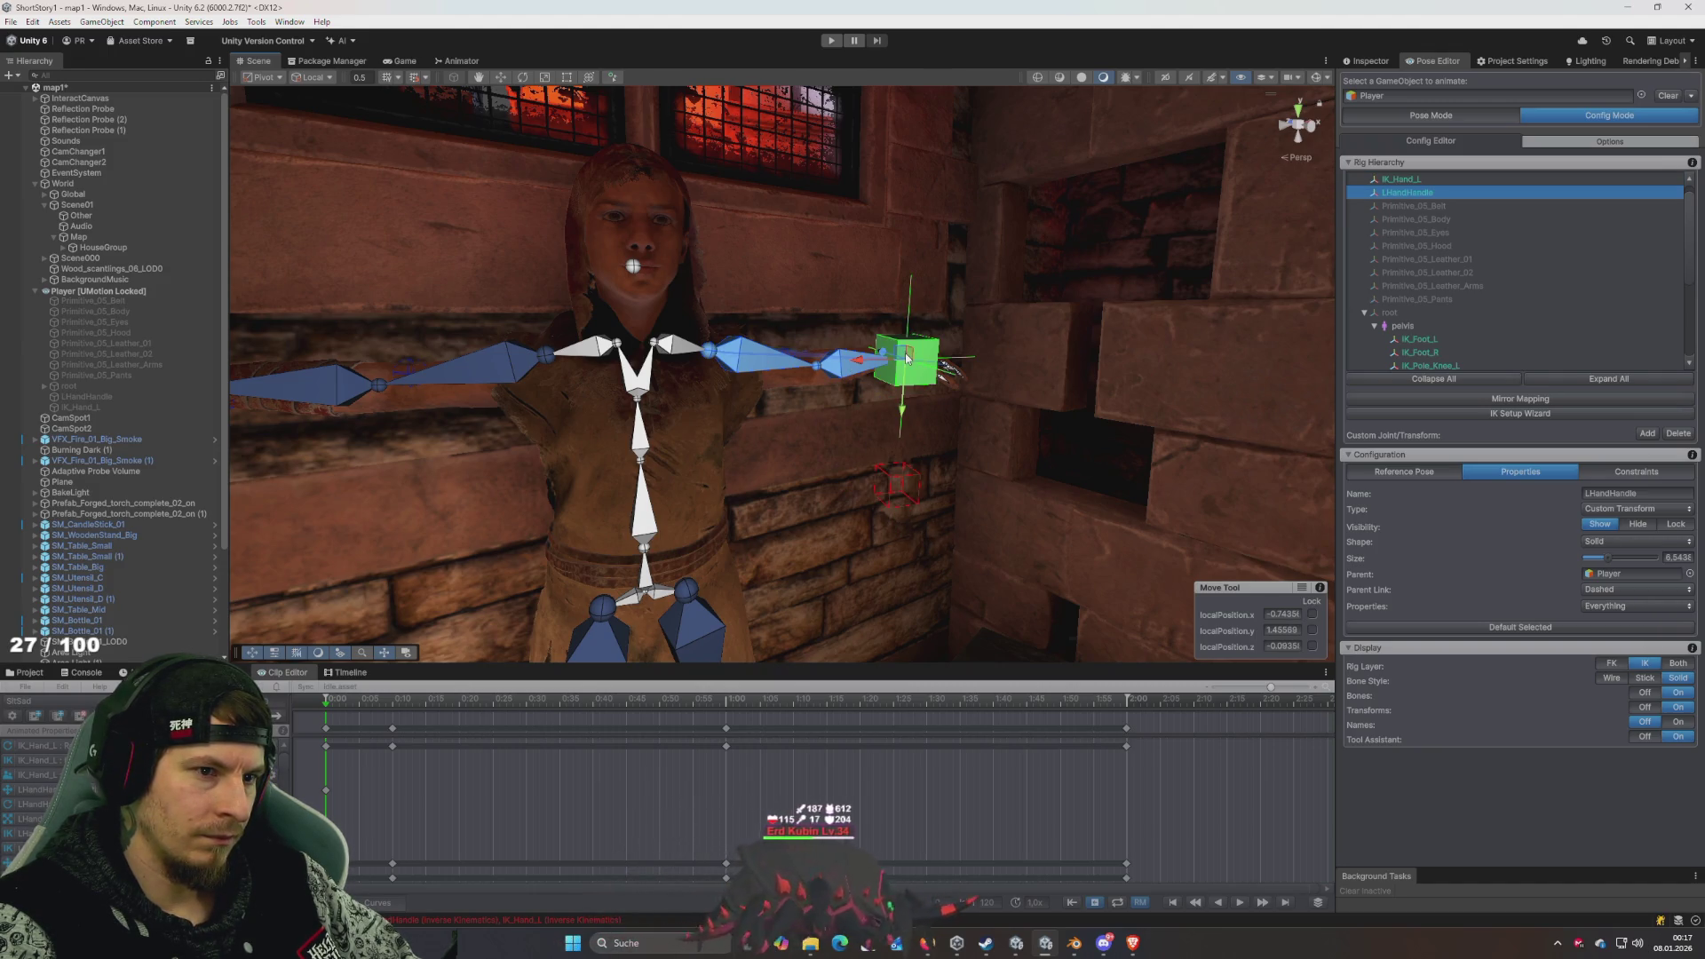
key(ctrl+z)
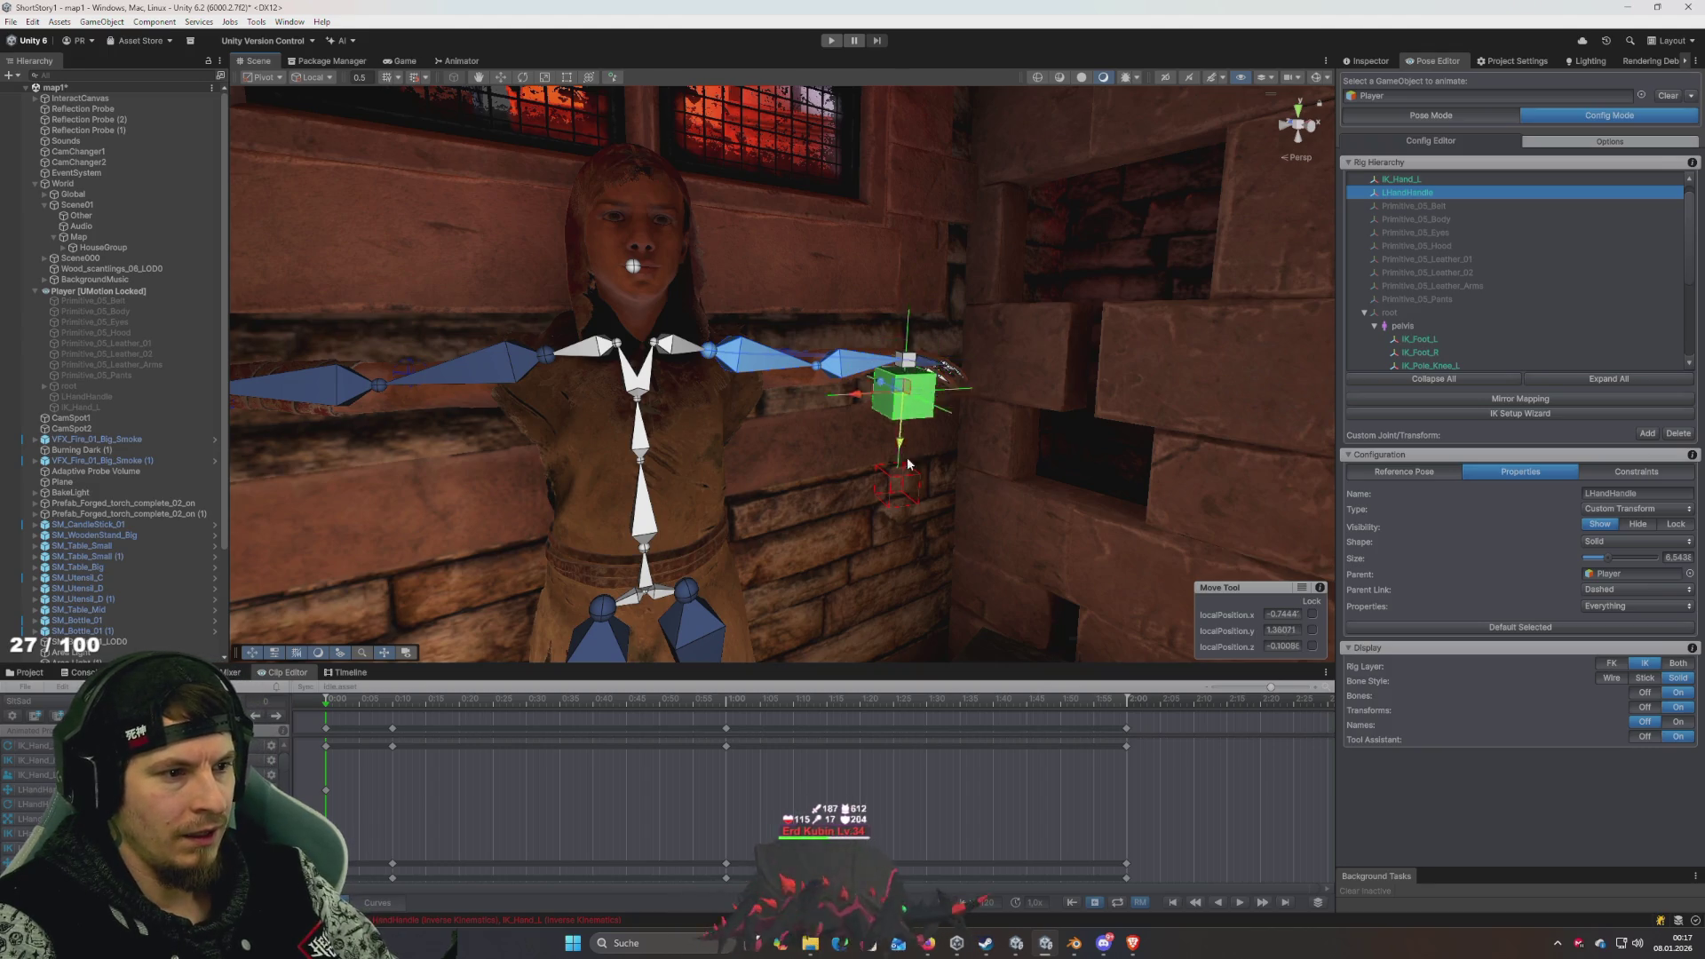
click(1420, 118)
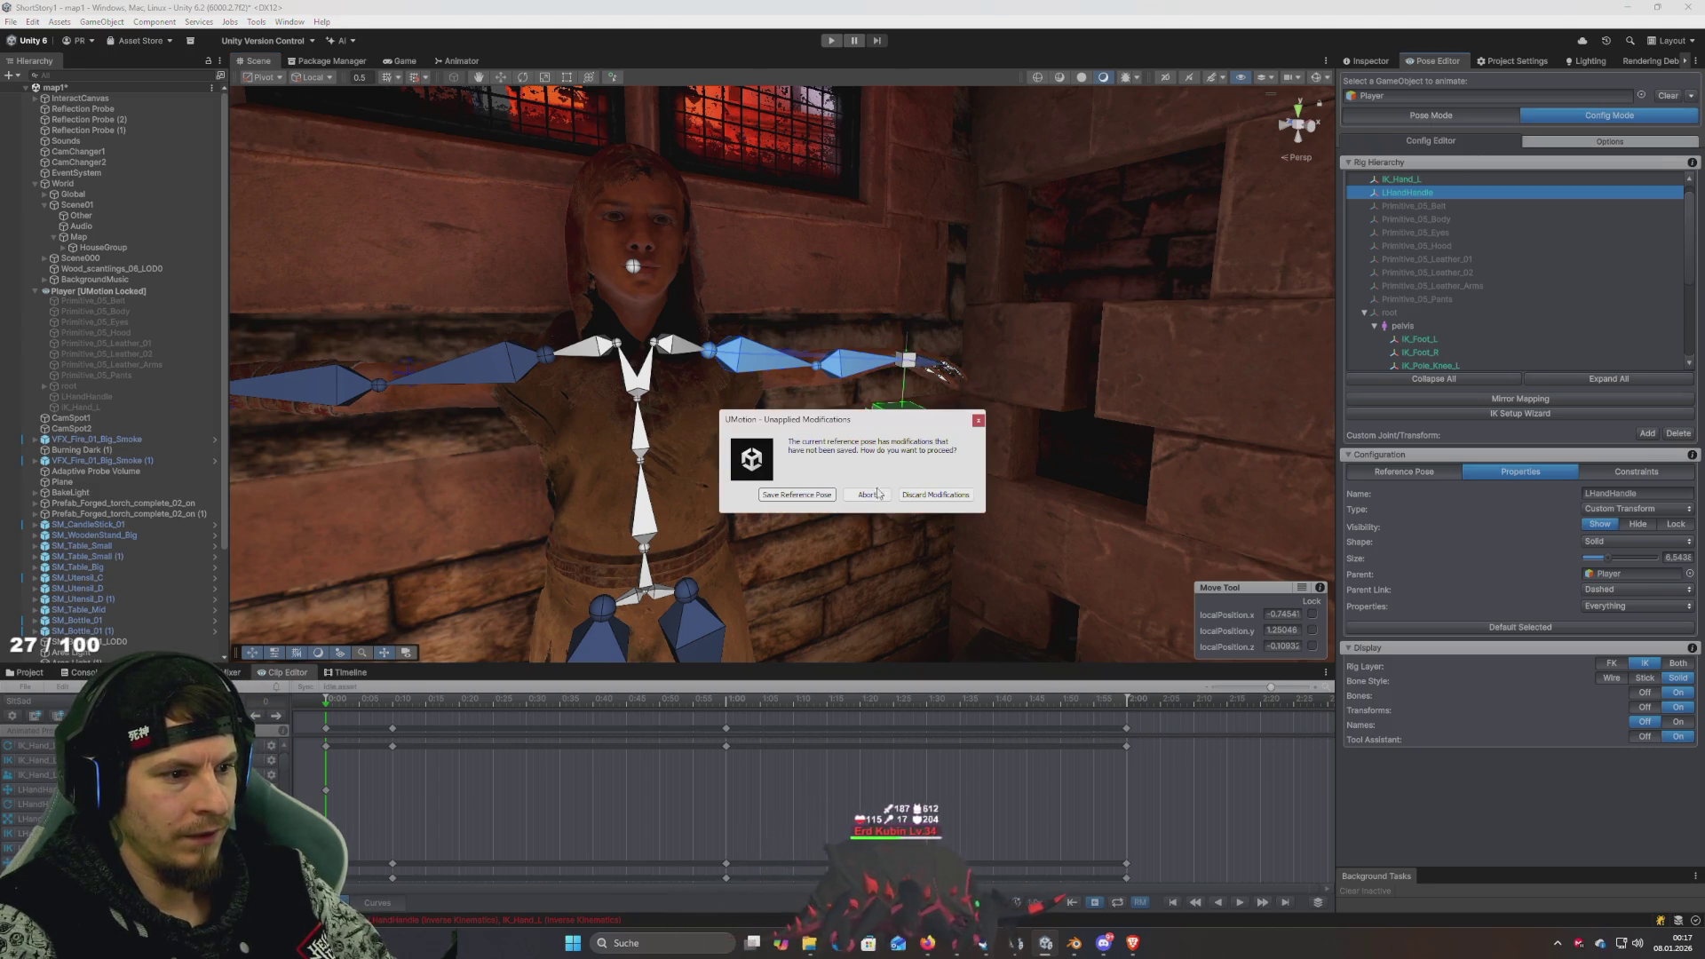
click(934, 495)
- Frame the character and move the left-hand IK handle out to the right beside the knee
drag(925, 453, 903, 609)
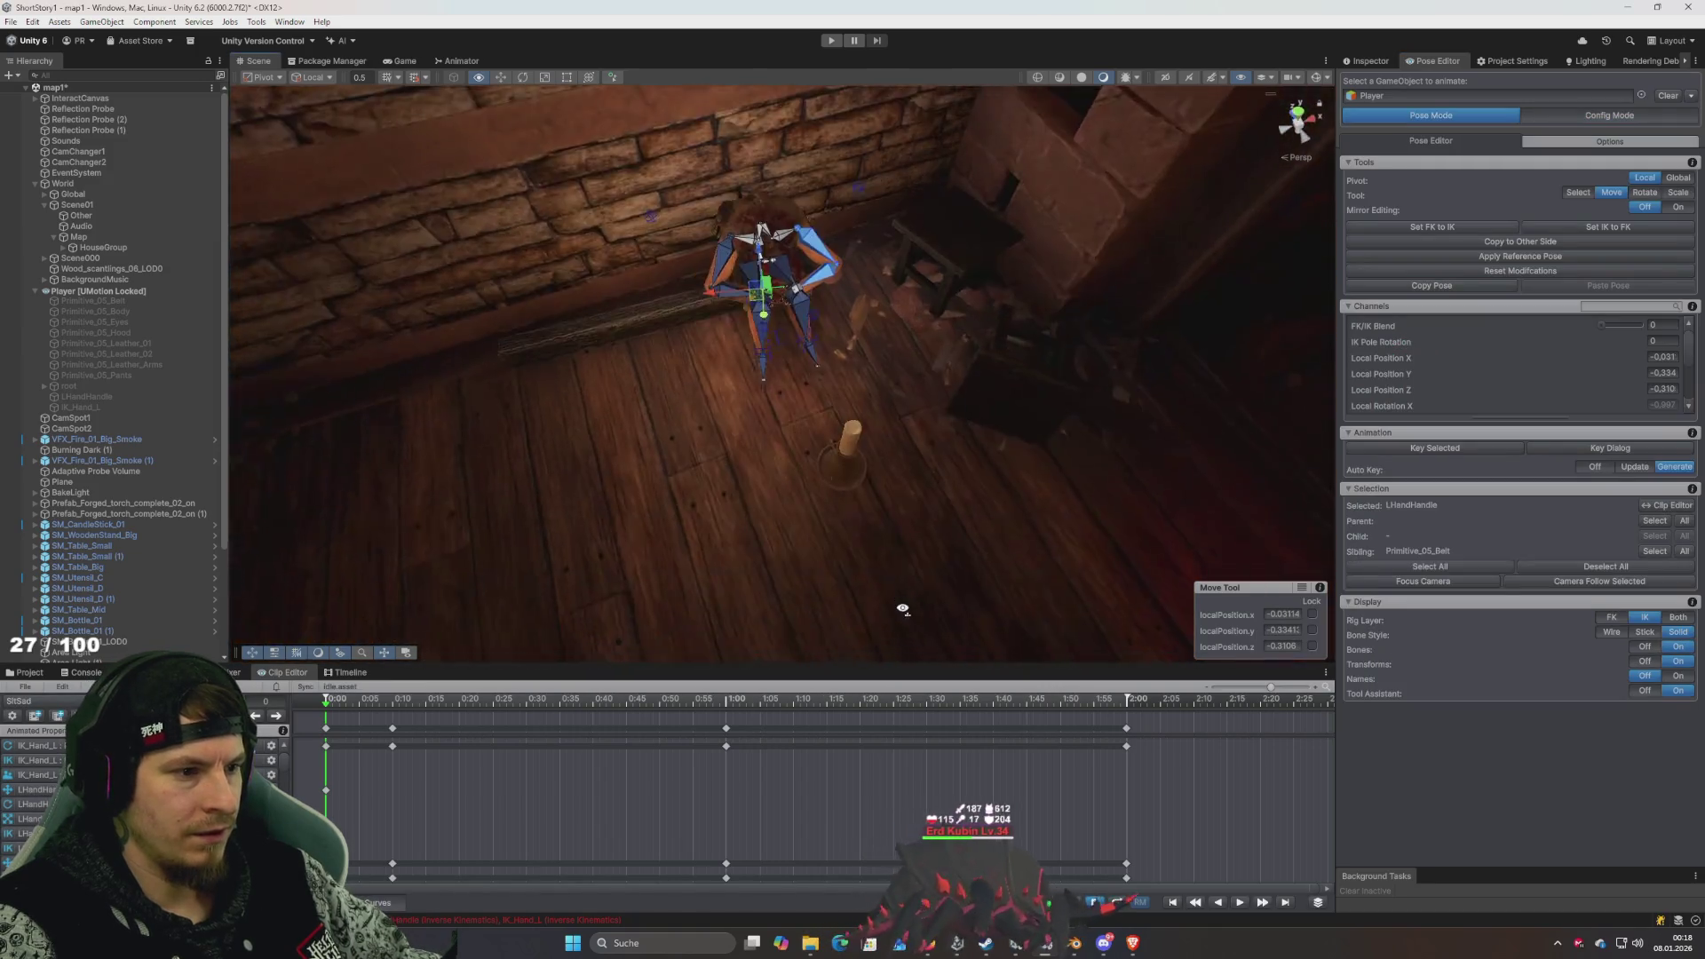
key(f)
click(836, 382)
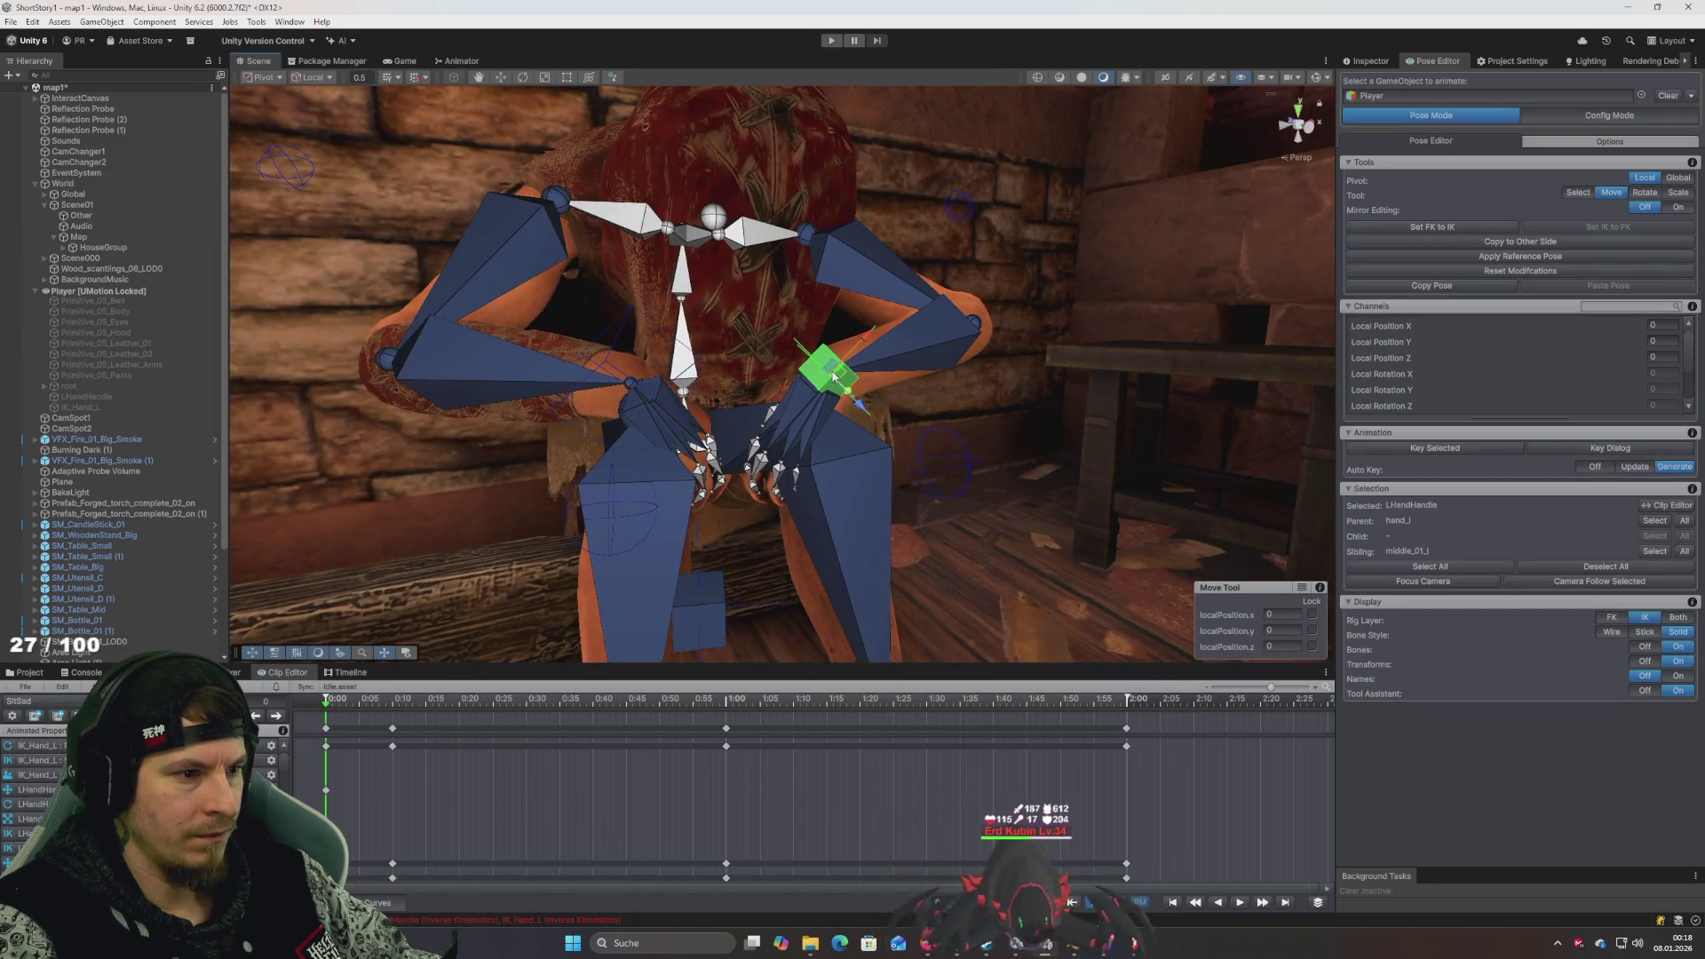
drag(833, 375, 997, 447)
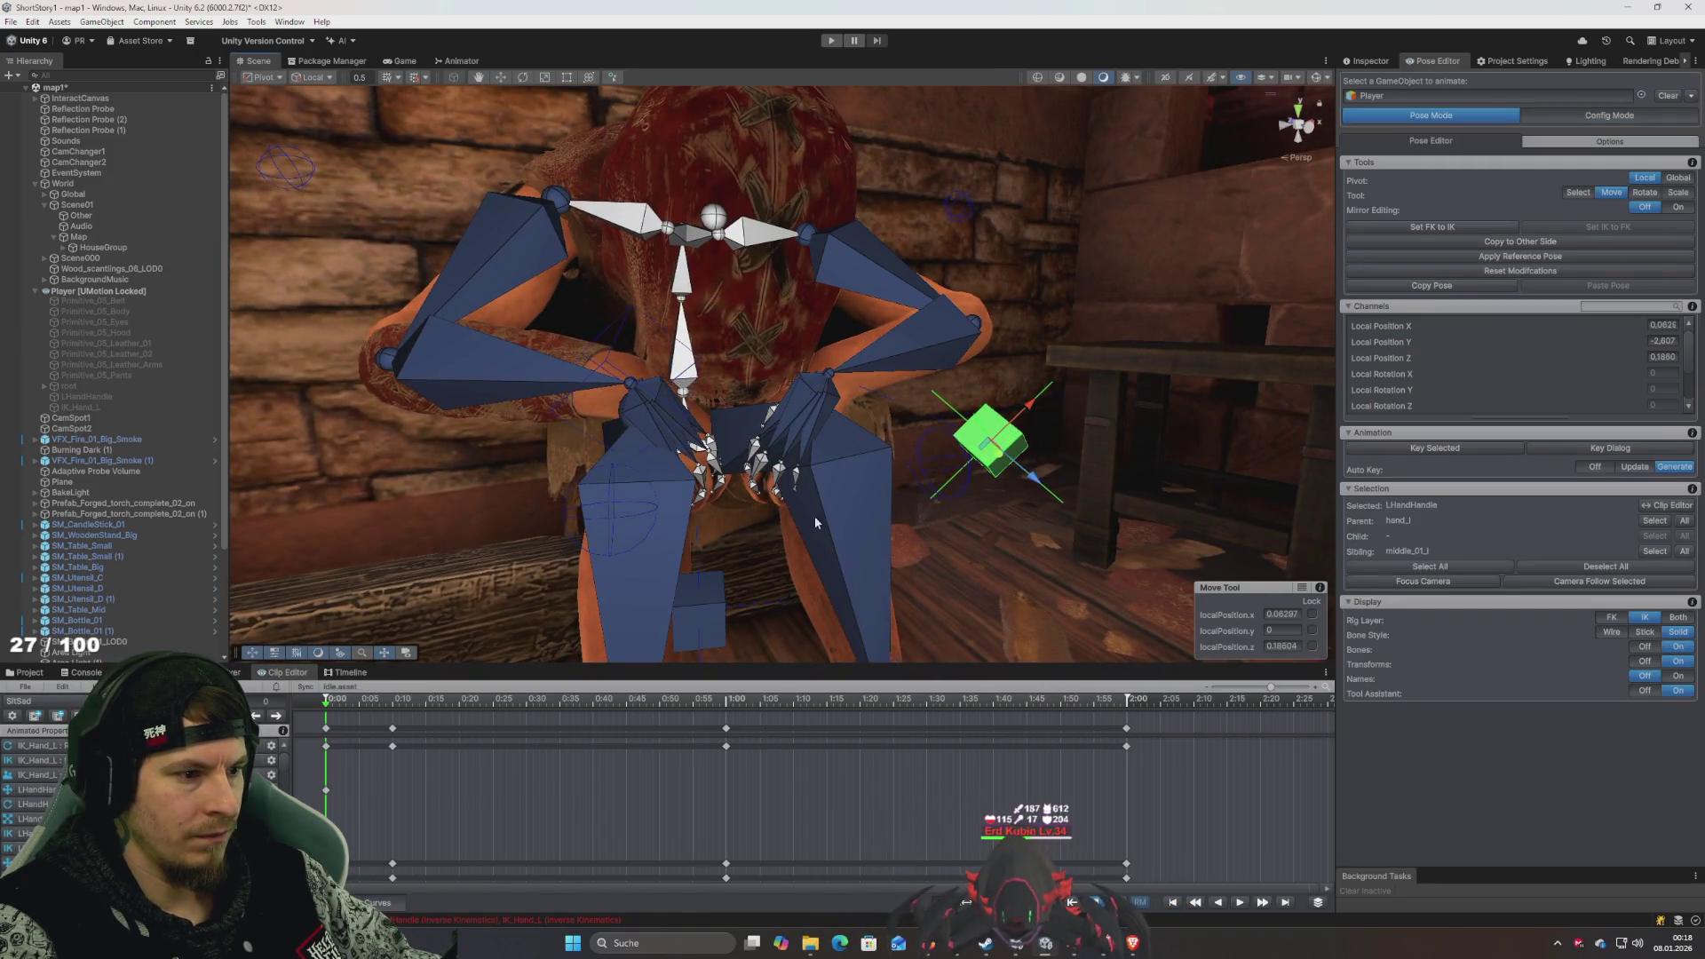
click(1427, 227)
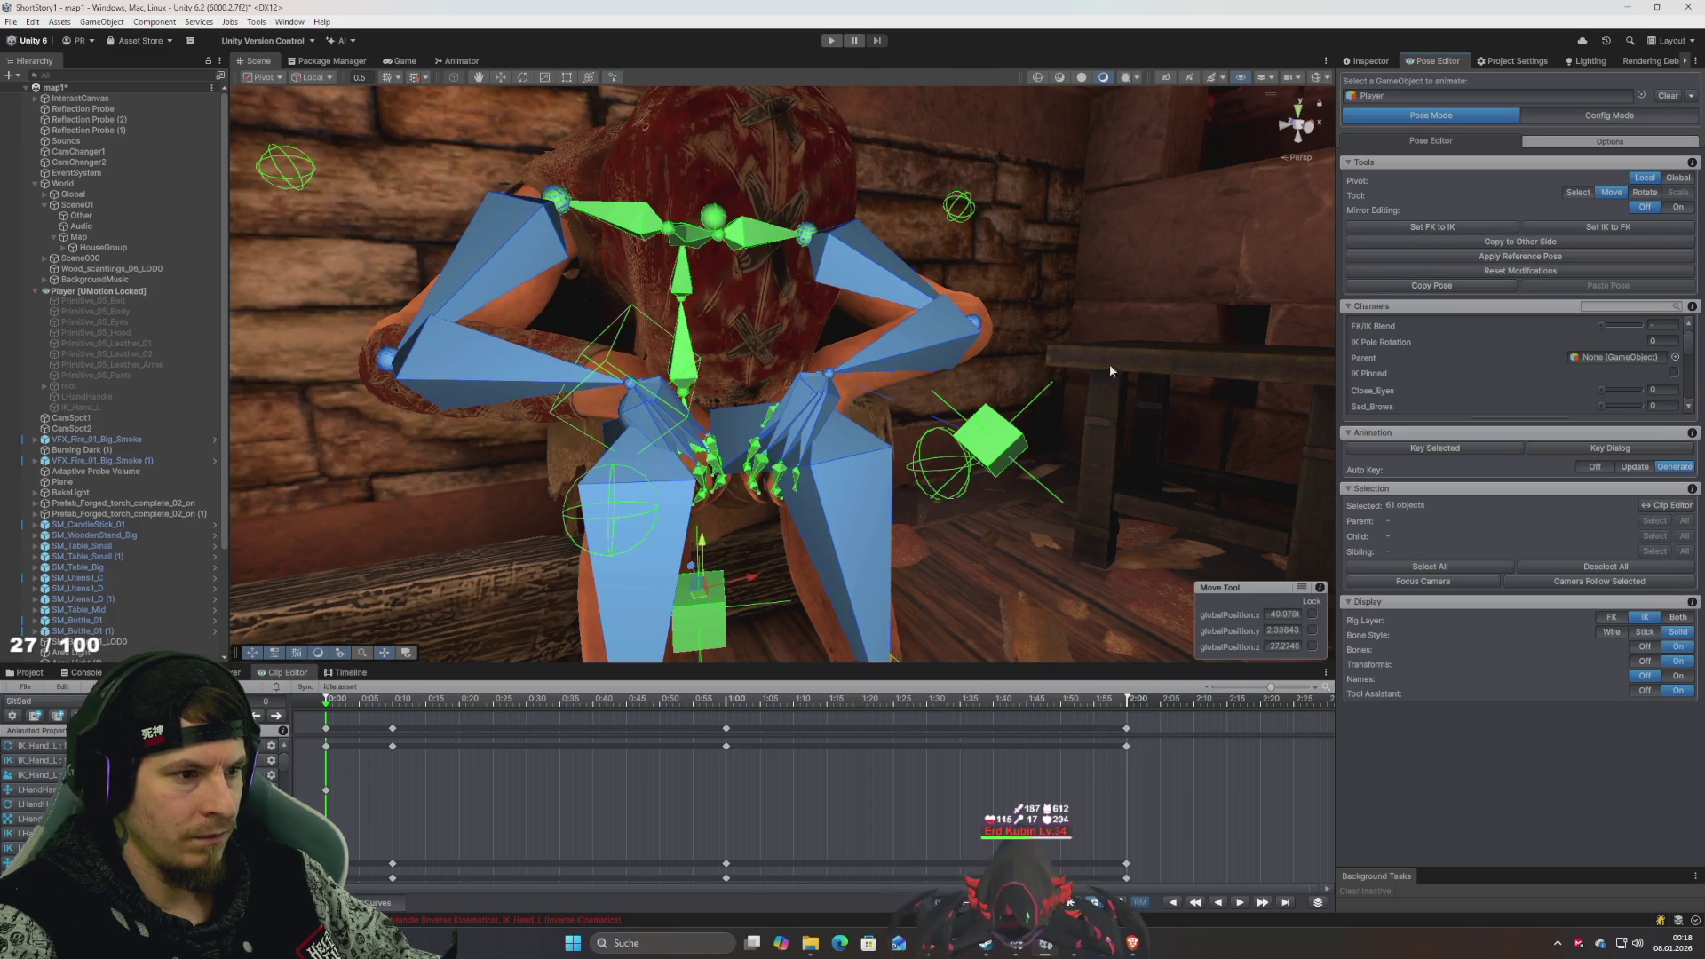
click(832, 384)
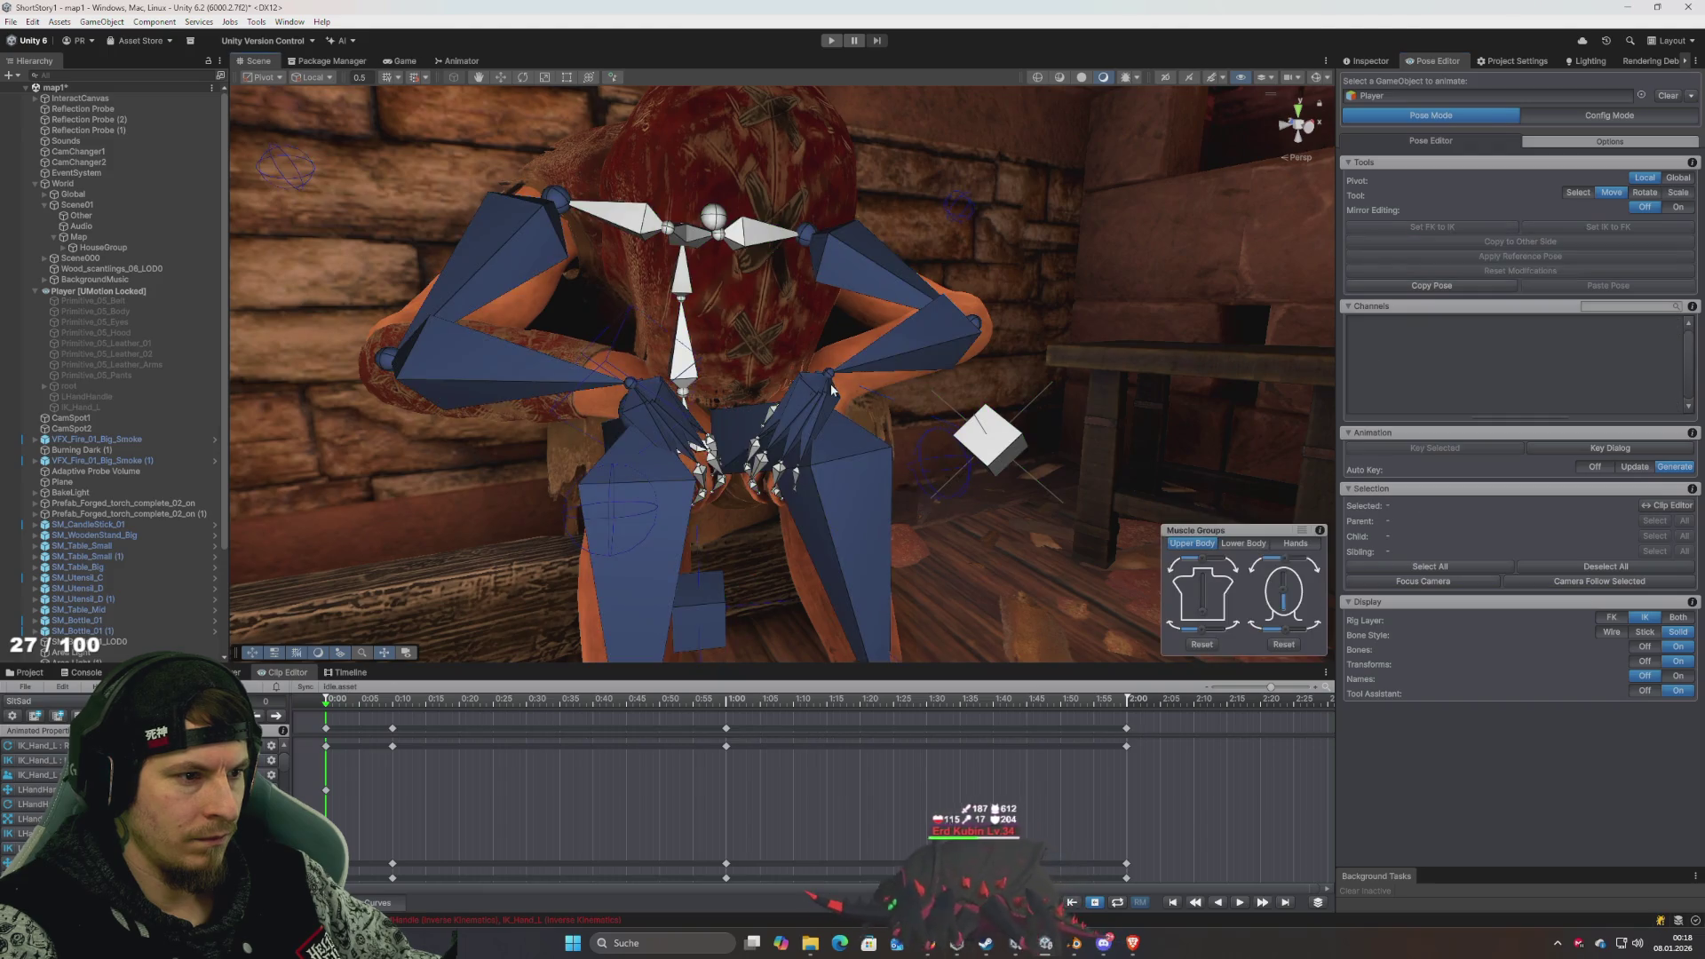
click(702, 610)
mouse_move(696, 614)
mouse_down()
mouse_move(913, 587)
mouse_move(848, 525)
mouse_up()
click(868, 383)
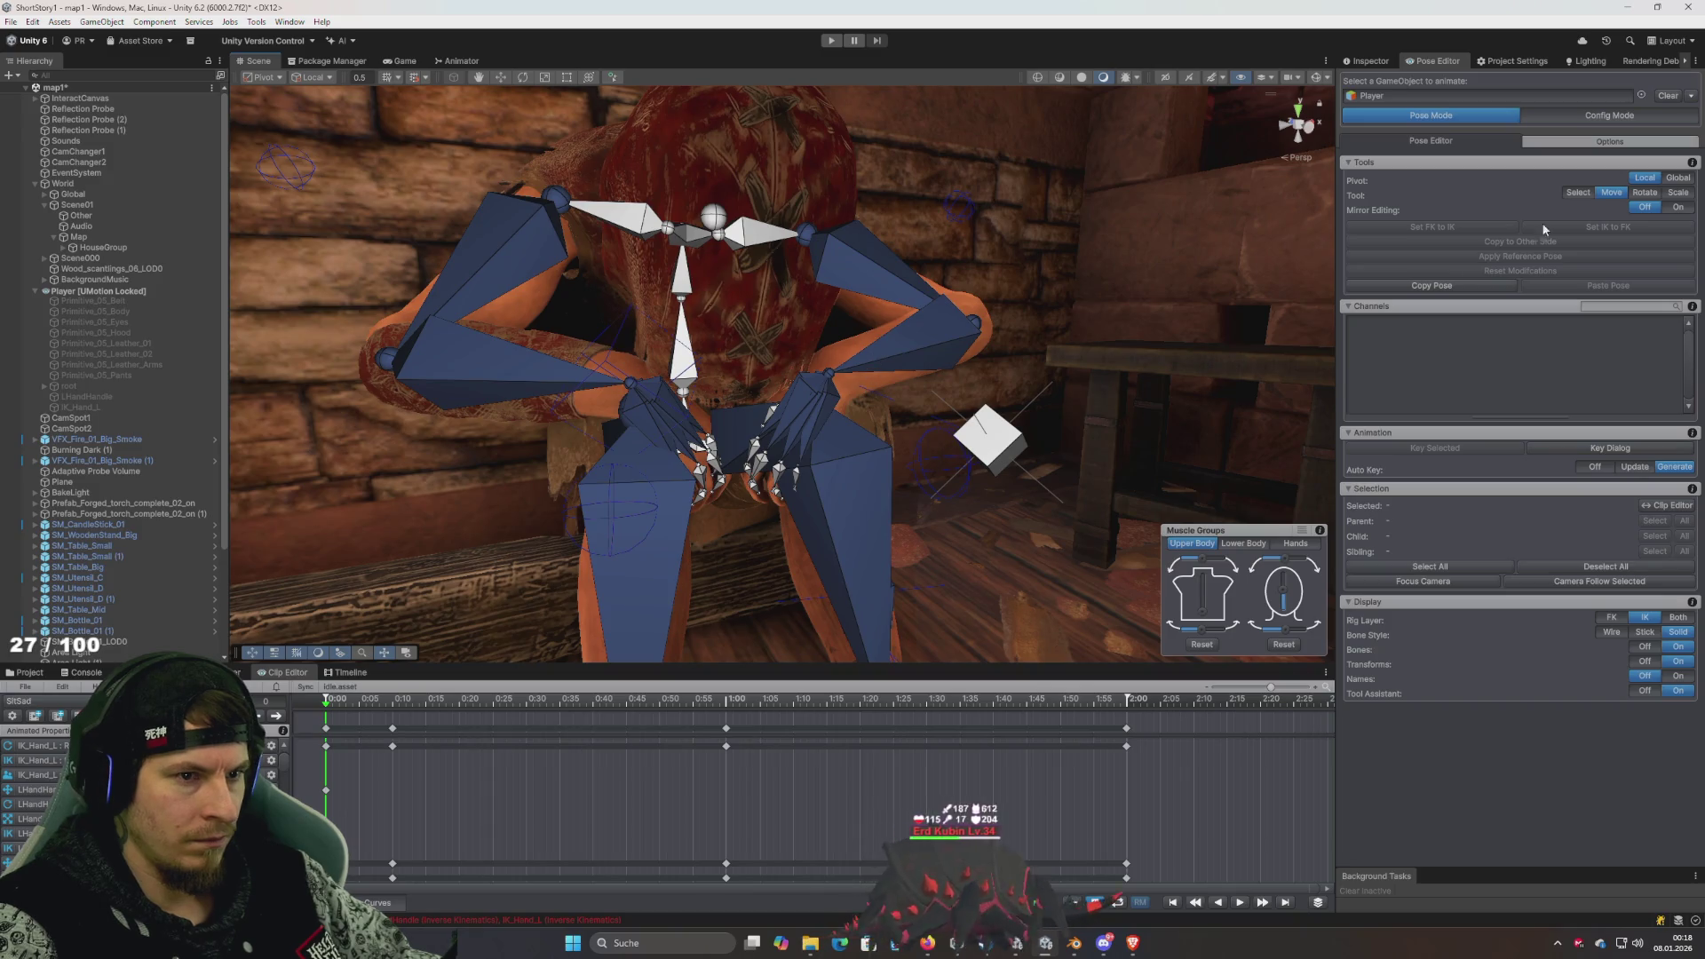
- Select all bones and set the whole rig's FK/IK Blend to 1
key(ctrl+a)
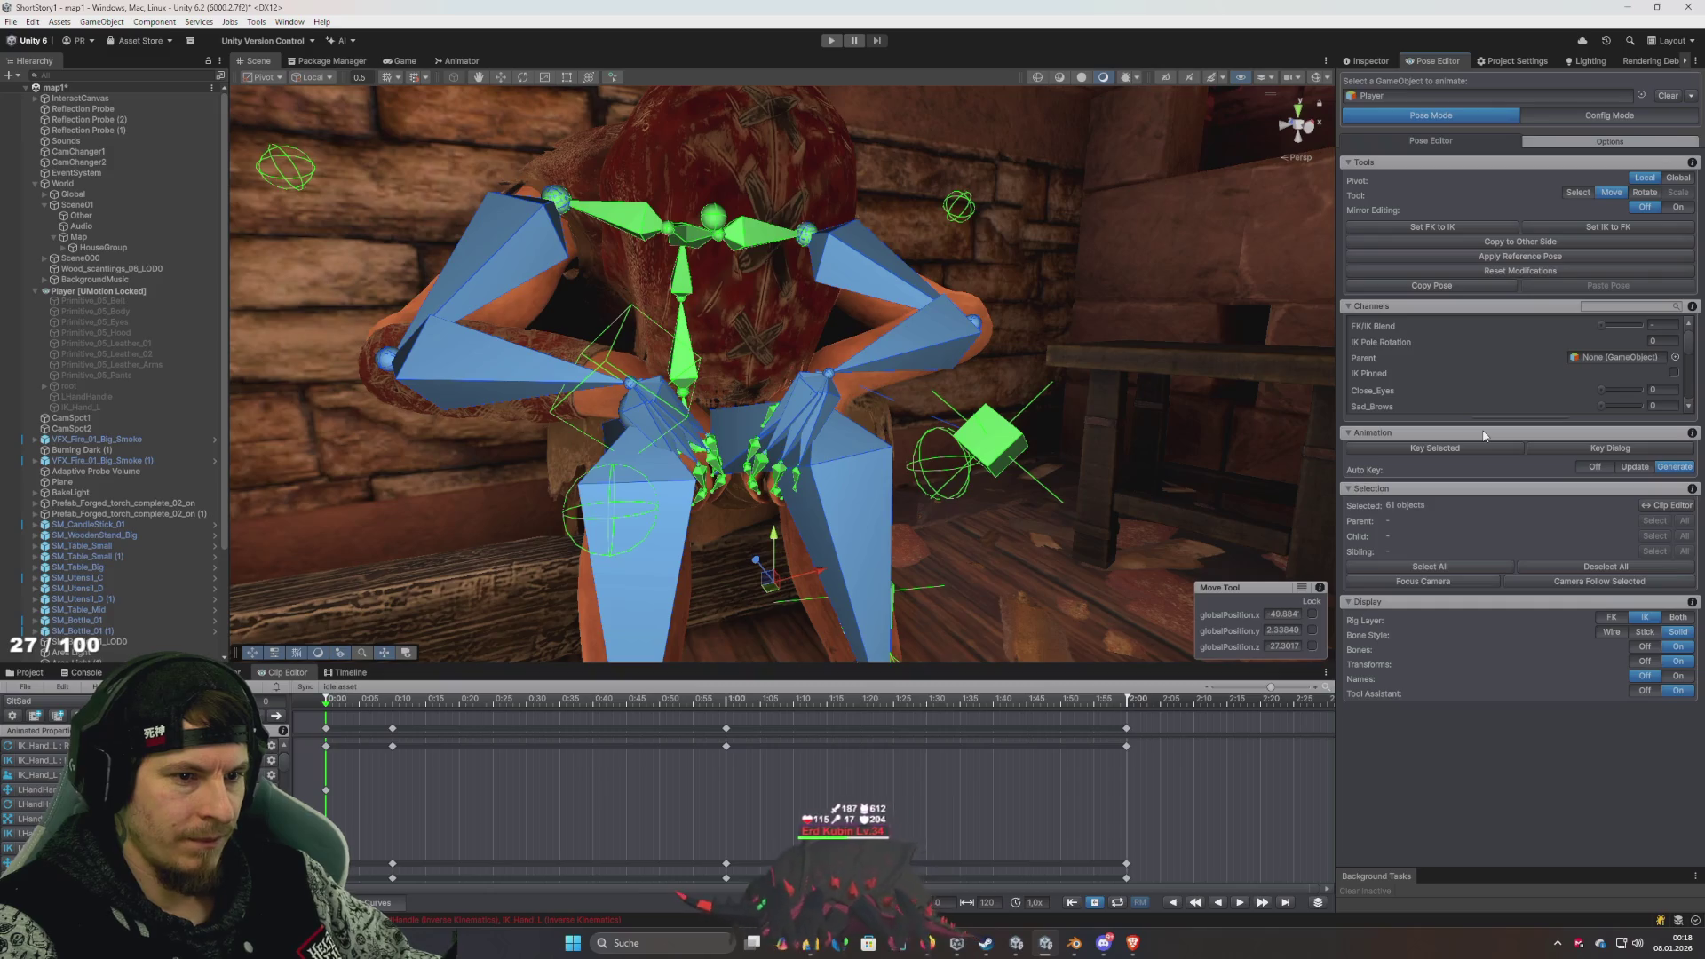
drag(1622, 329, 1641, 325)
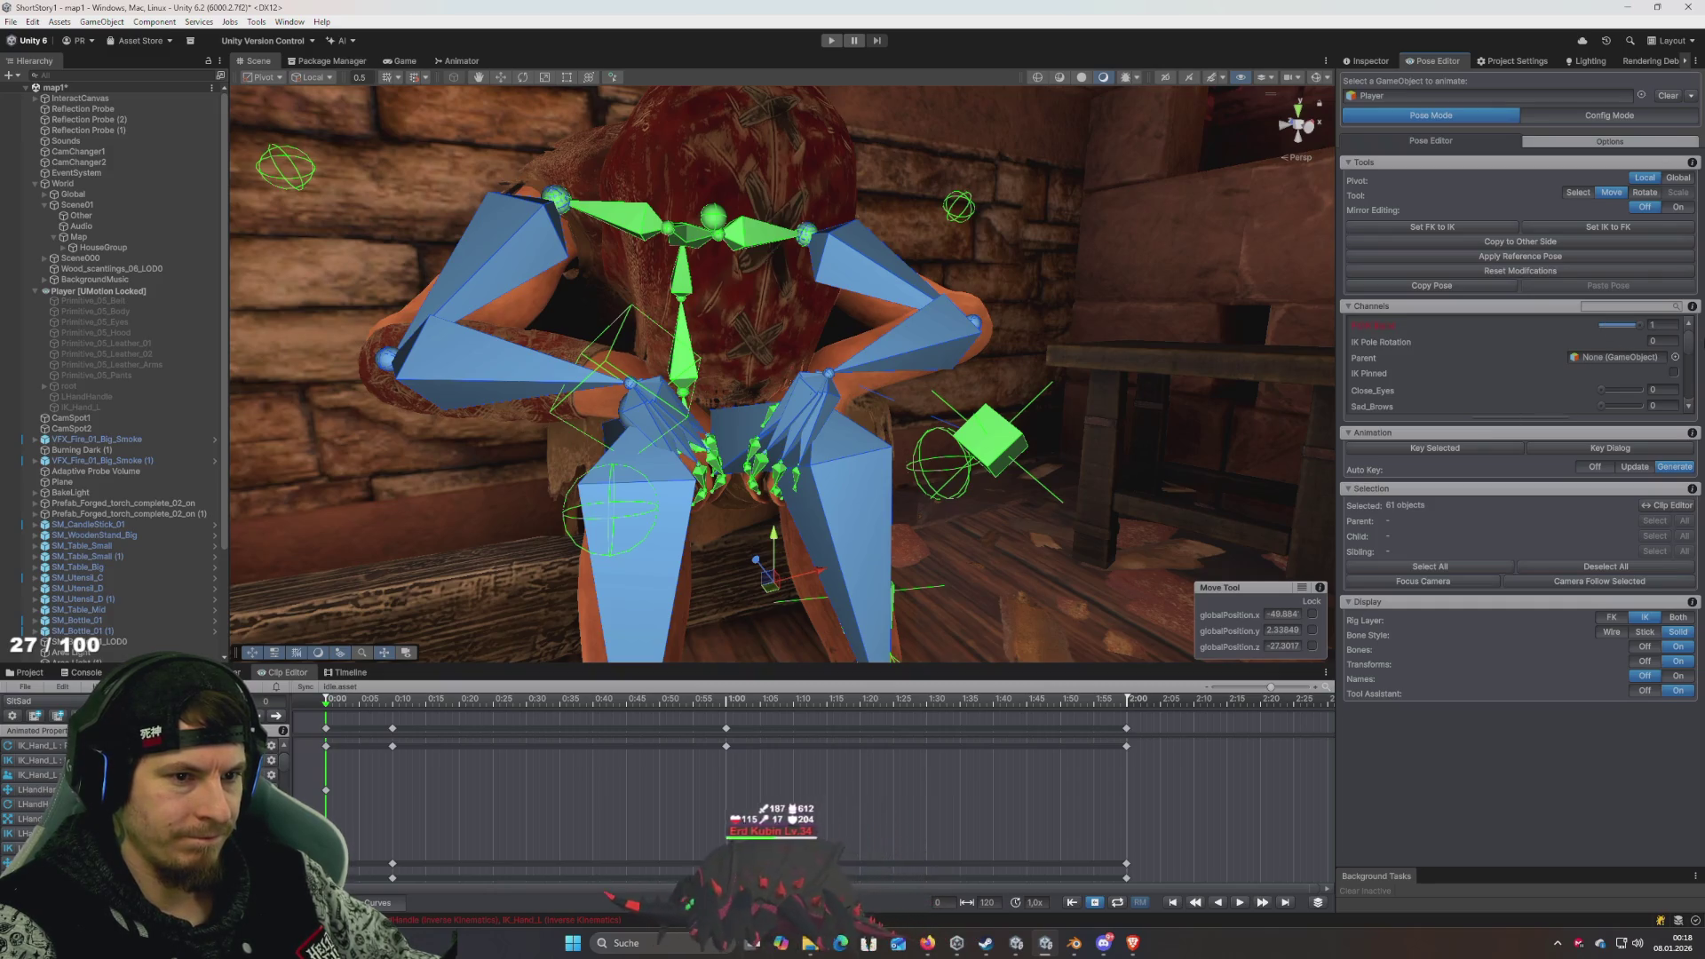
click(1006, 451)
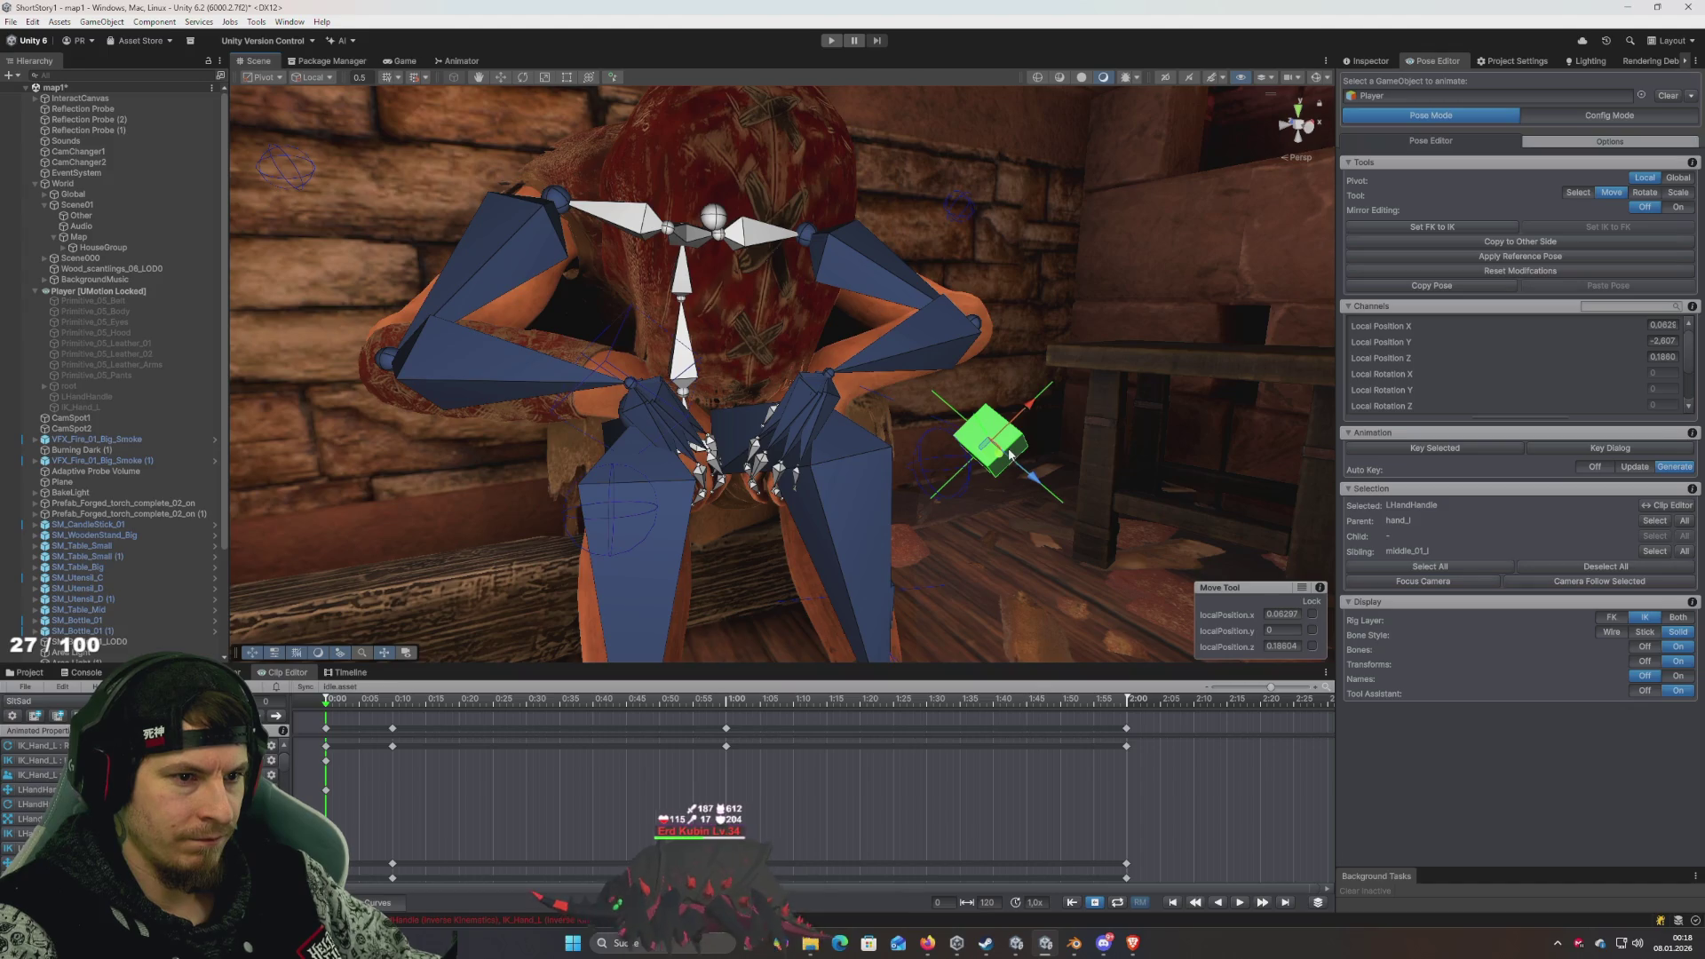
- Drag LHandHandle onto her left hand
mouse_move(999, 451)
mouse_down()
mouse_move(794, 383)
mouse_move(922, 524)
mouse_move(1074, 448)
mouse_move(1211, 442)
mouse_move(1191, 464)
mouse_up()
scroll(1210, 442, down, 3)
scroll(1210, 441, up, 3)
scroll(1202, 441, down, 3)
scroll(1210, 443, up, 2)
scroll(1185, 464, down, 3)
scroll(1186, 468, up, 3)
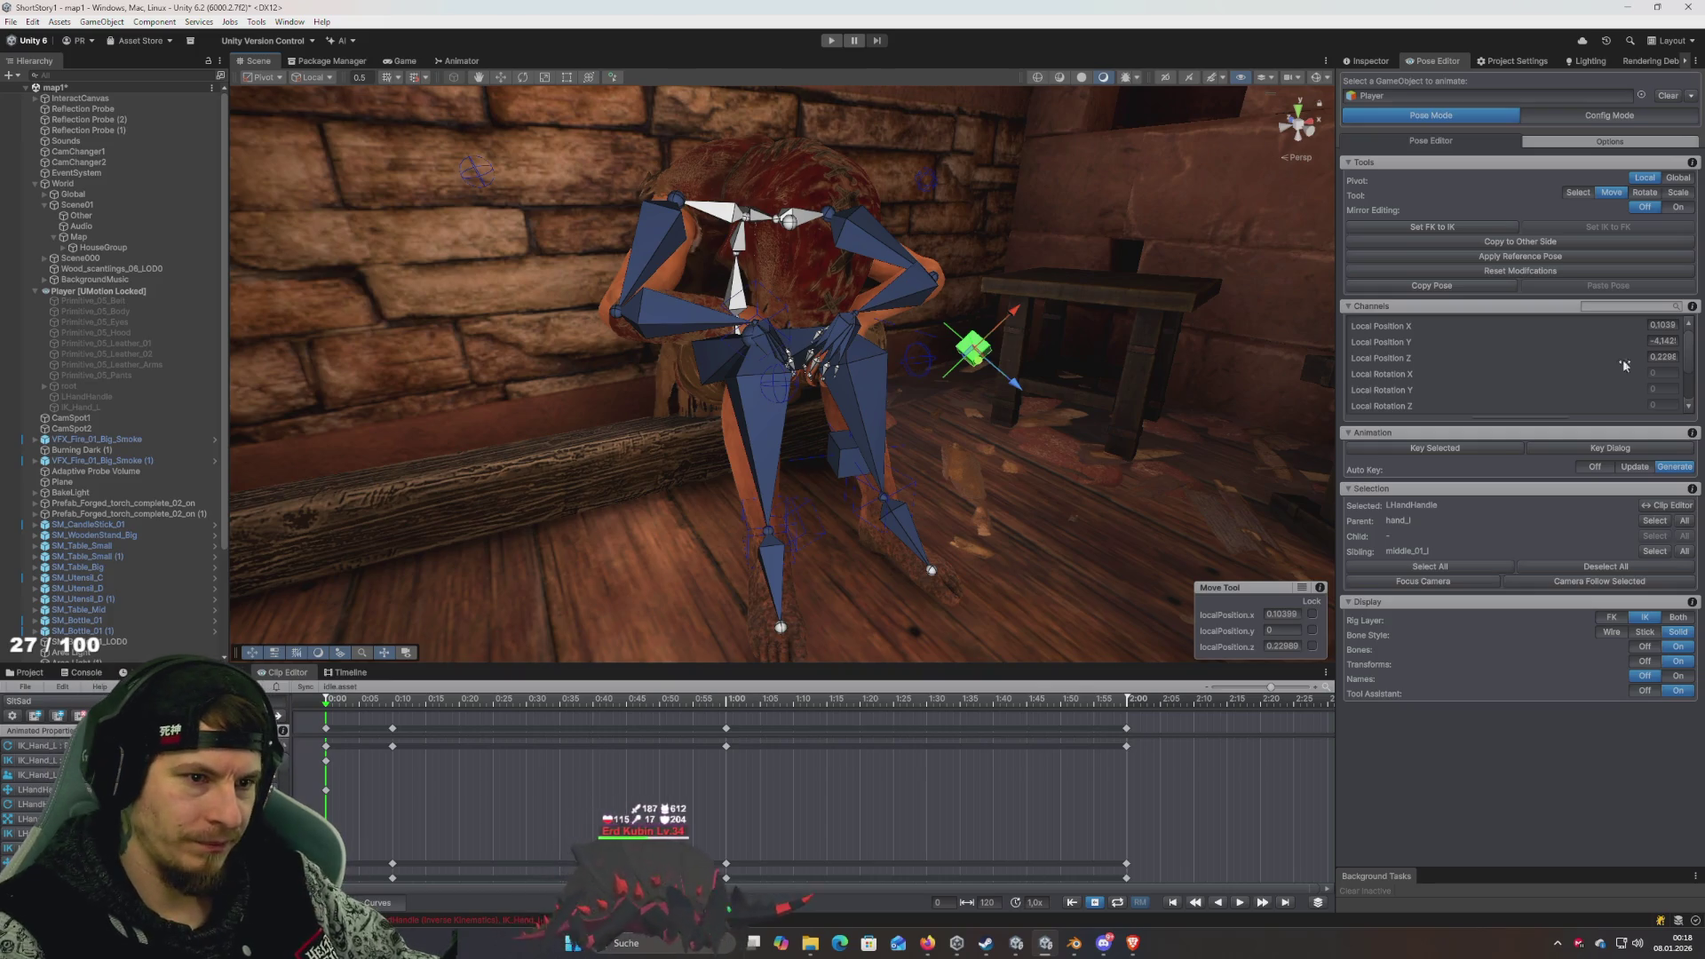
- Reset LHandHandle's position via Apply Reference Pose > Apply Position and lower it toward the lap
click(1555, 262)
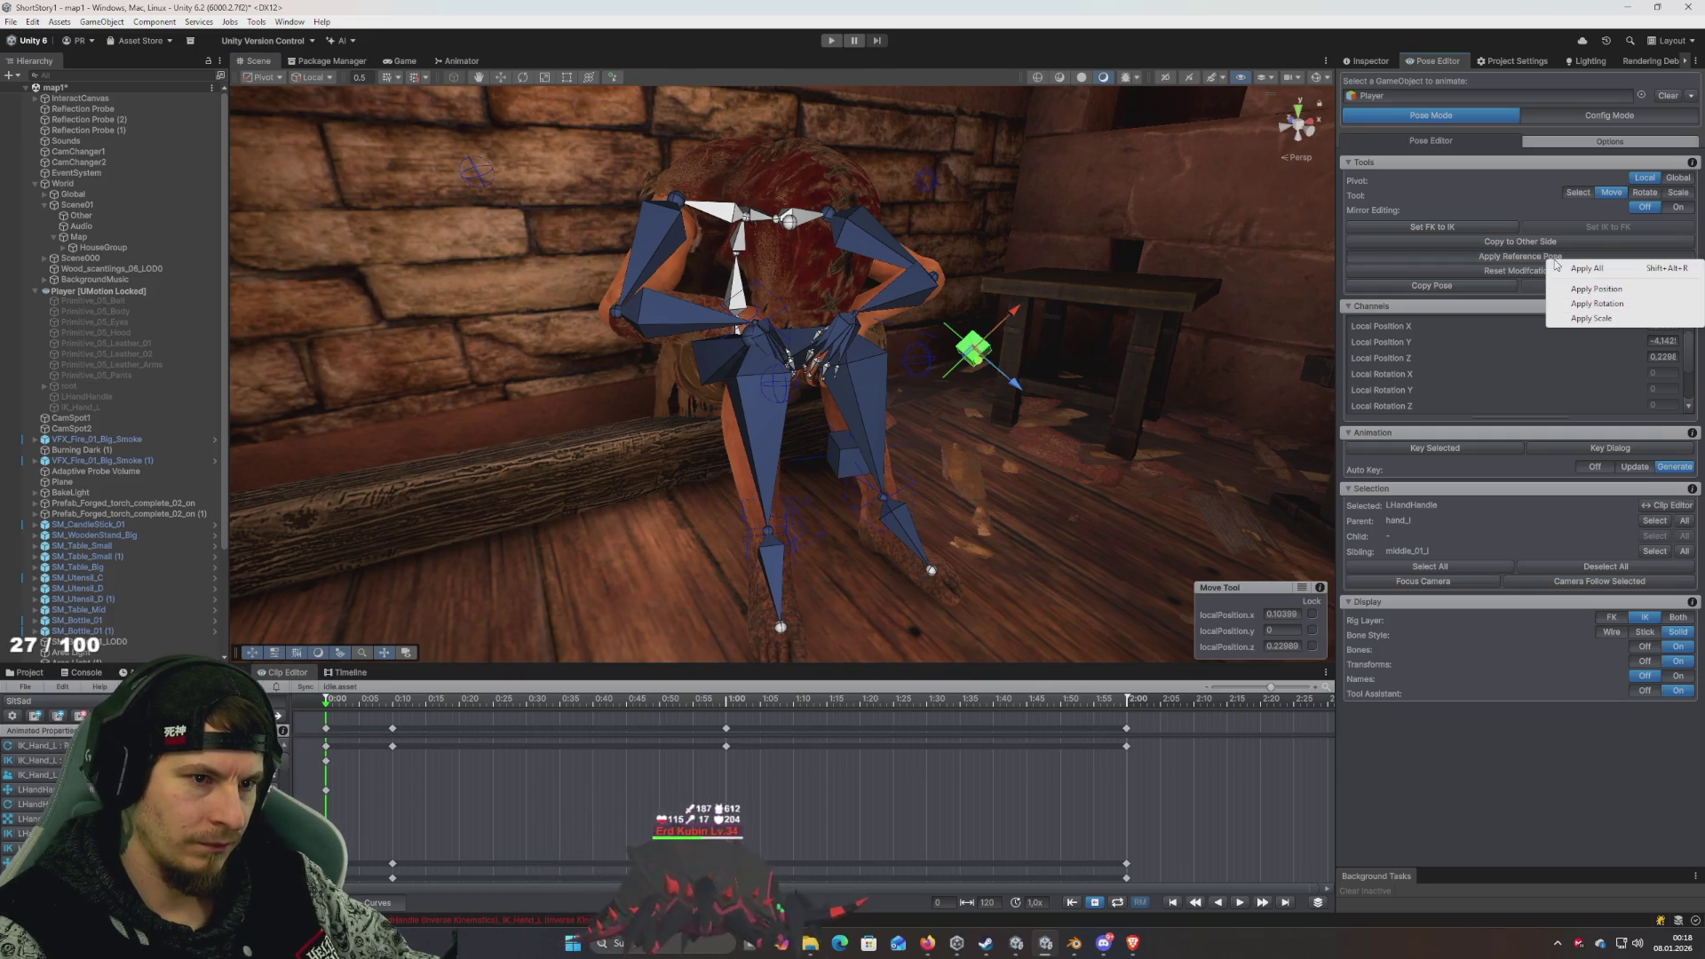
click(1624, 295)
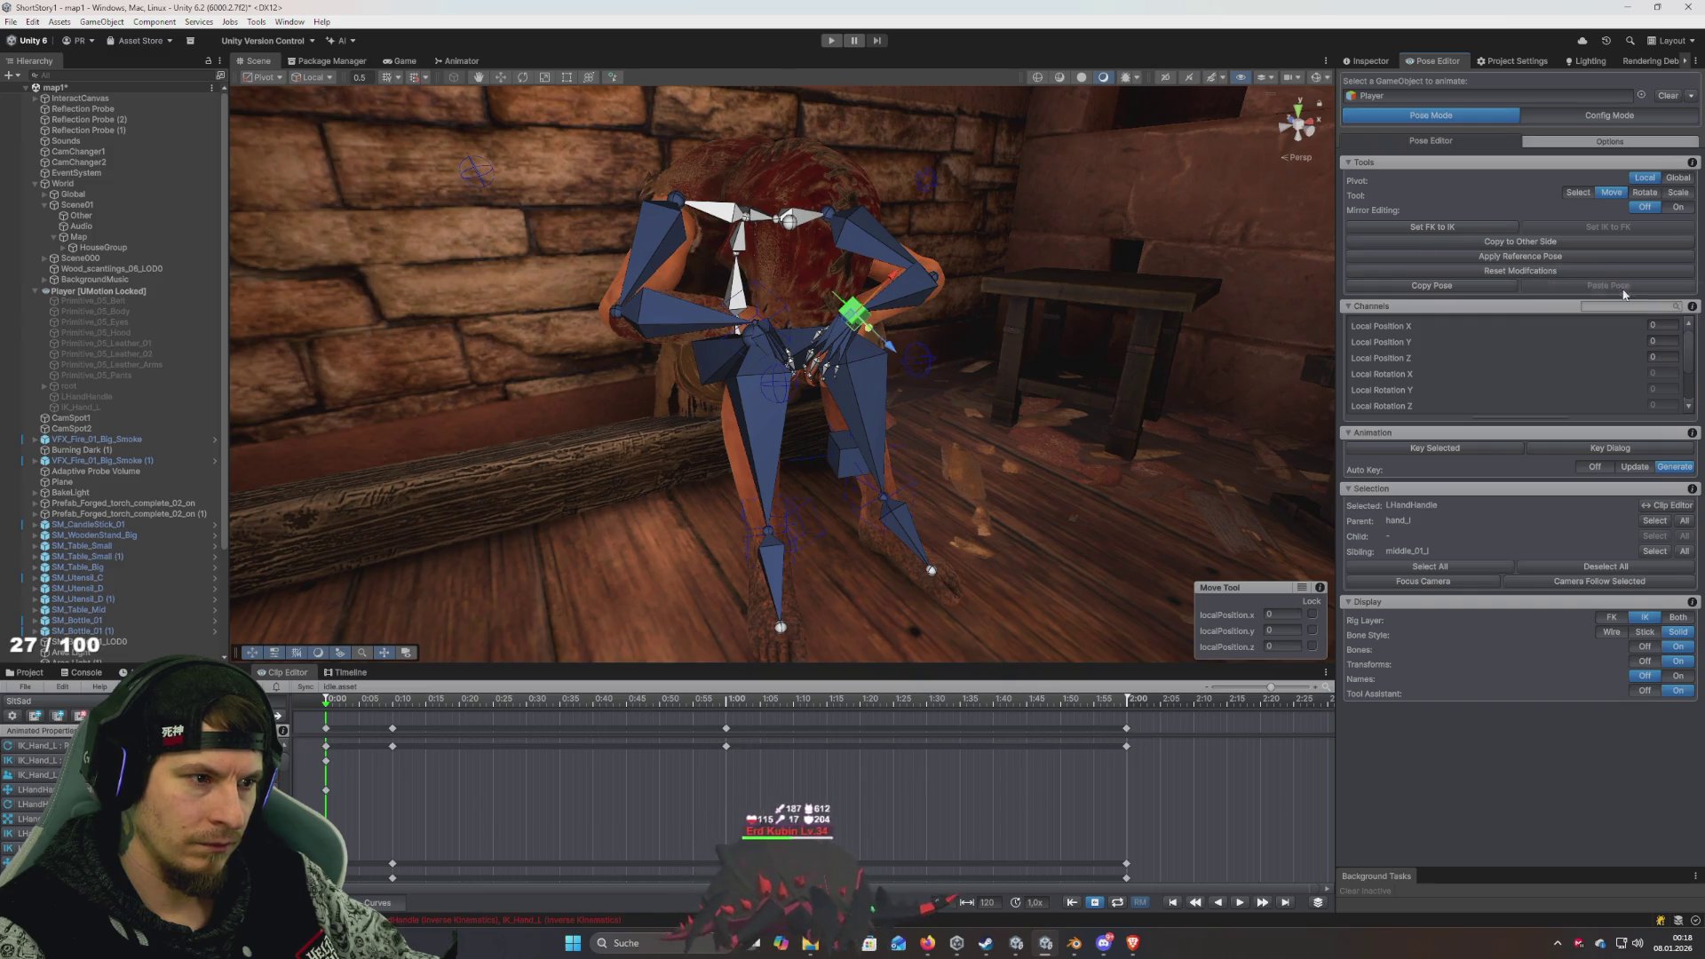
scroll(1085, 309, down, 5)
scroll(1085, 309, up, 5)
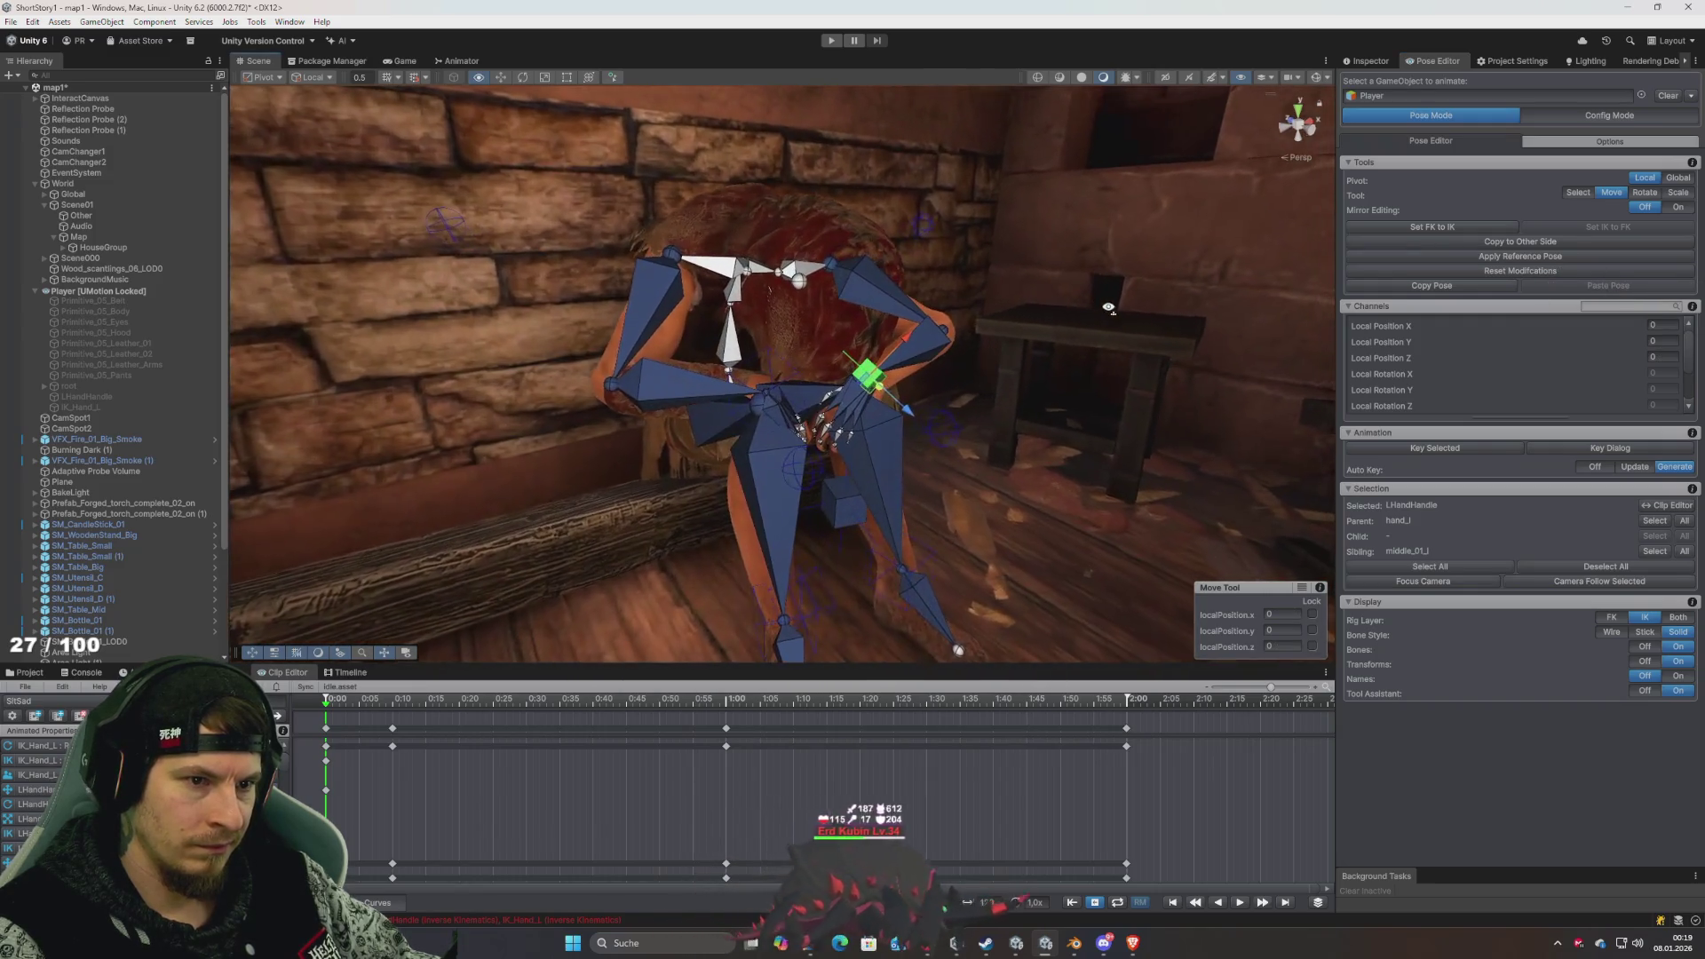
mouse_move(867, 372)
mouse_down()
mouse_move(842, 499)
mouse_move(852, 371)
mouse_up()
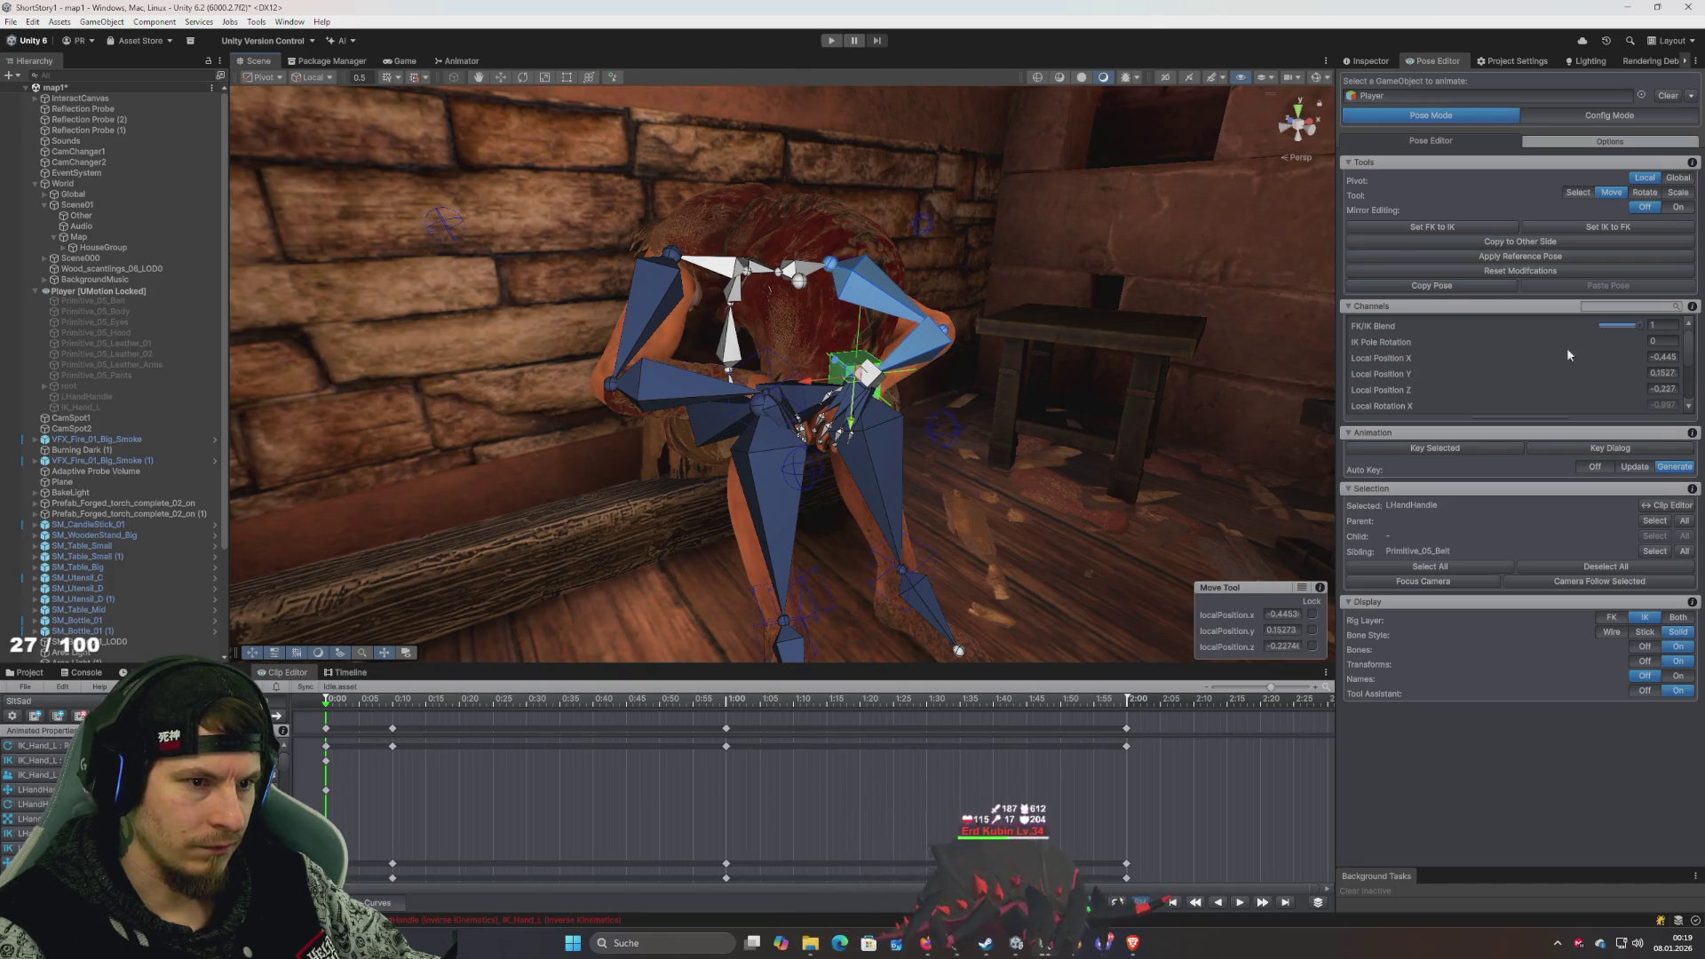
- Toggle Rig Layer to Both and back to IK, then nudge LHandHandle to the right
click(1675, 619)
click(1648, 619)
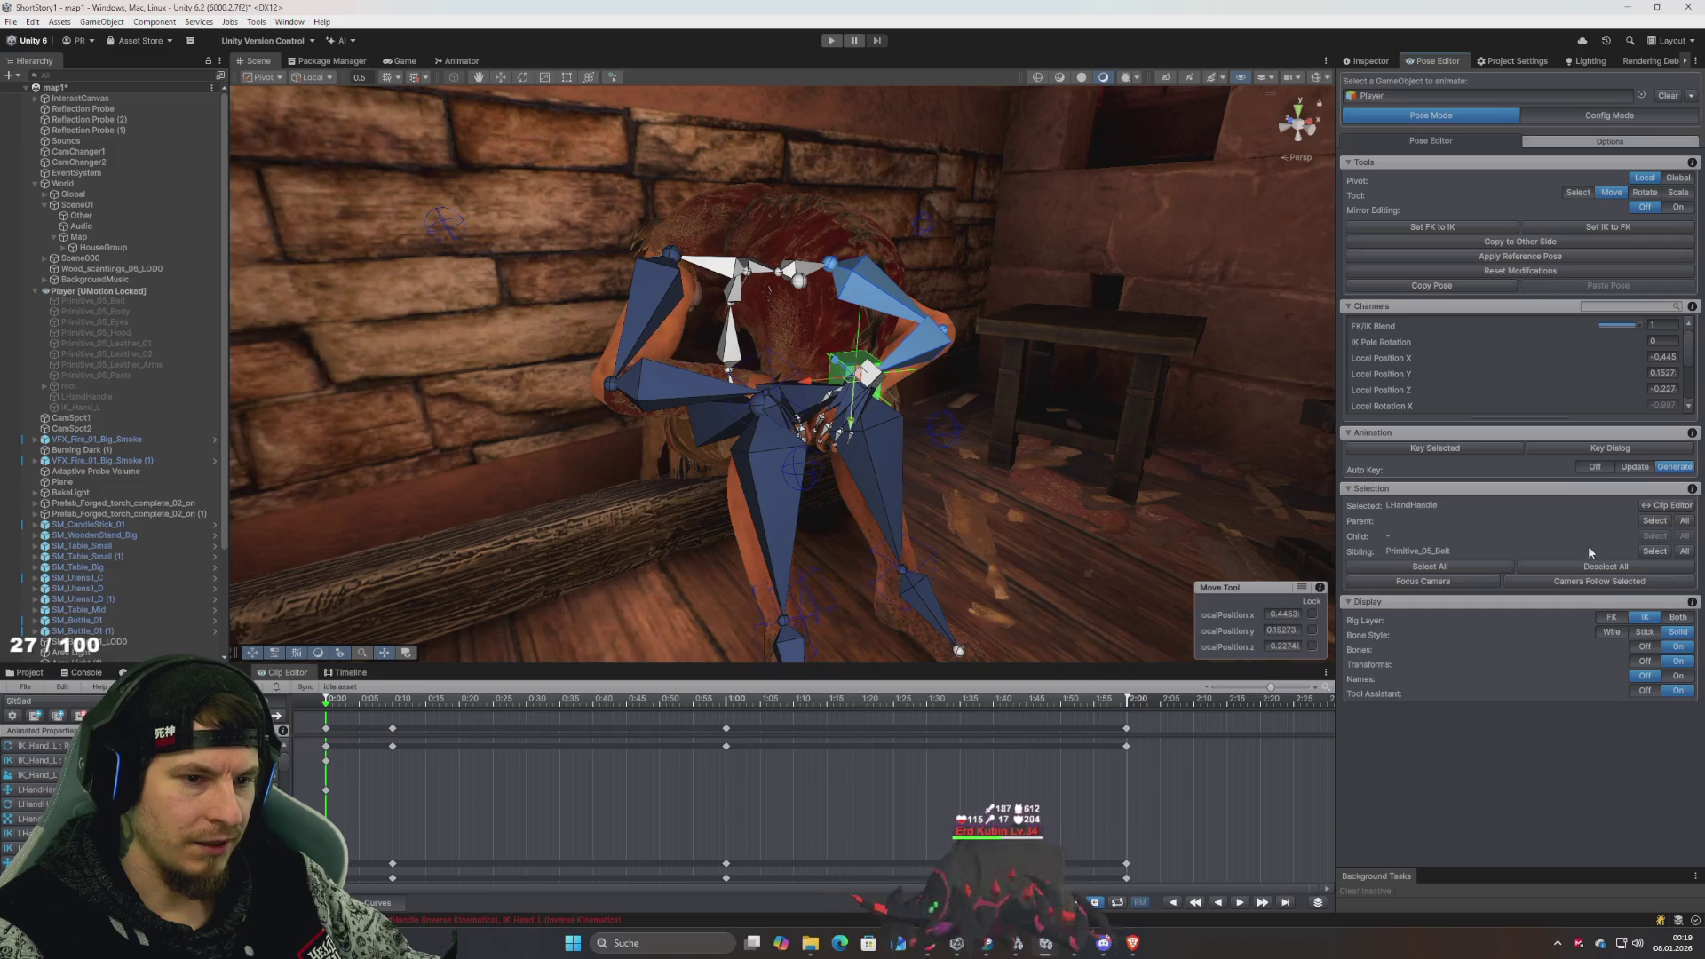
click(1685, 523)
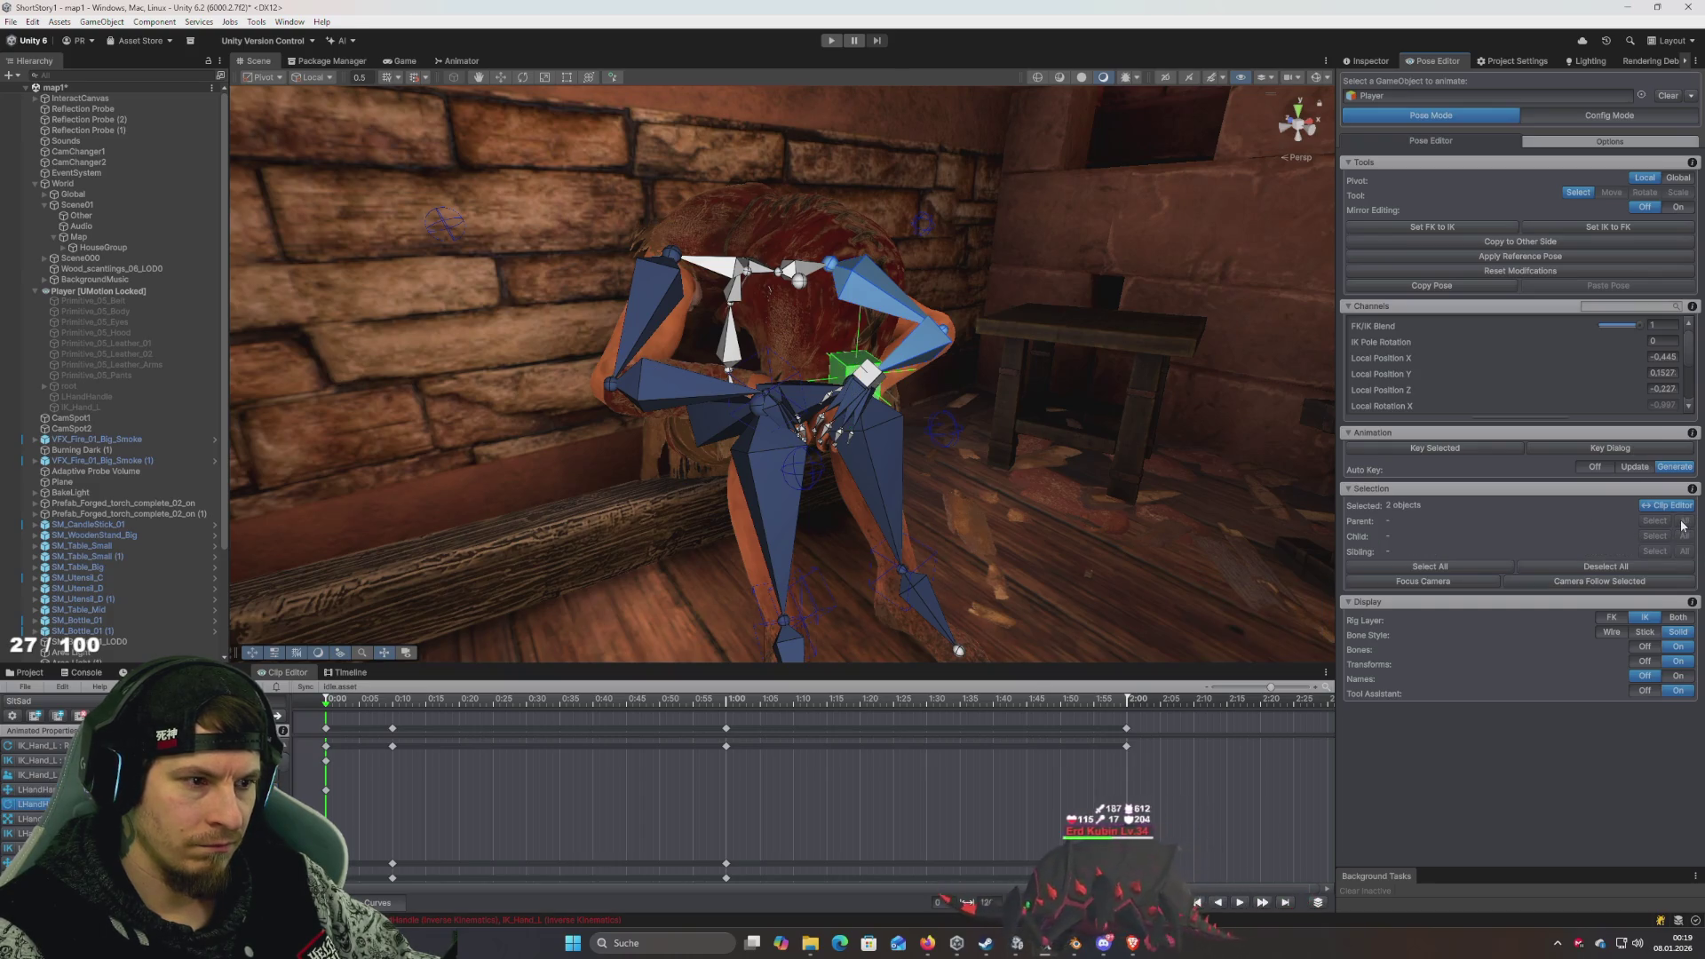
click(878, 378)
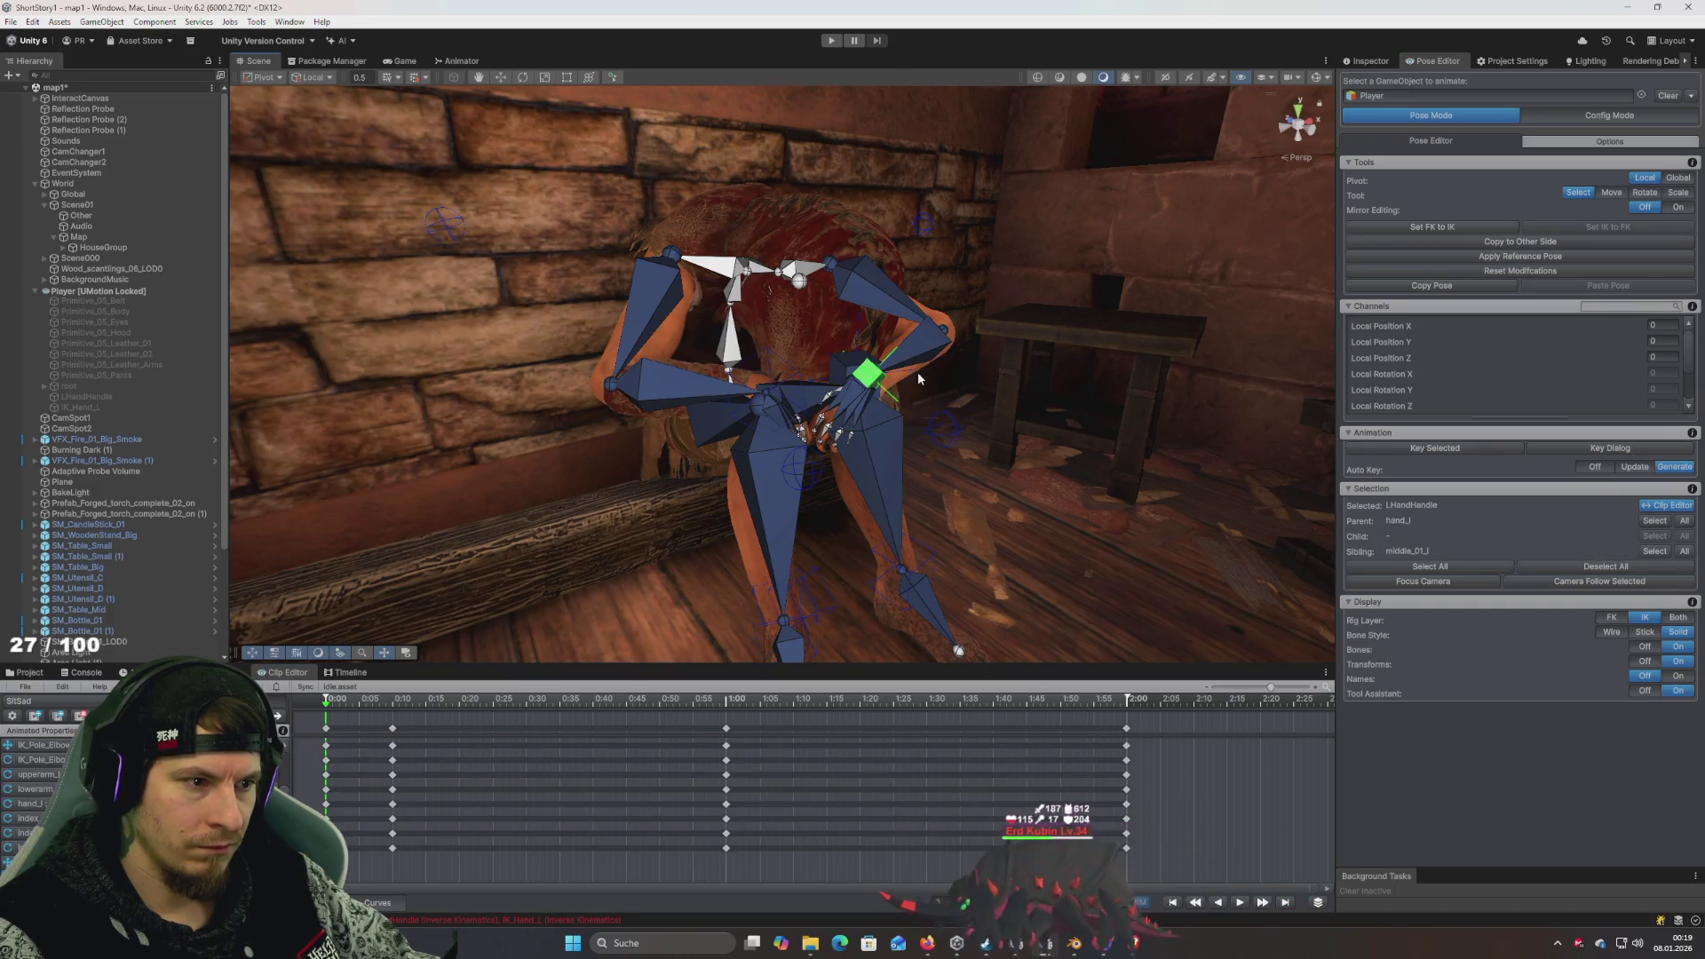
key(w)
click(866, 373)
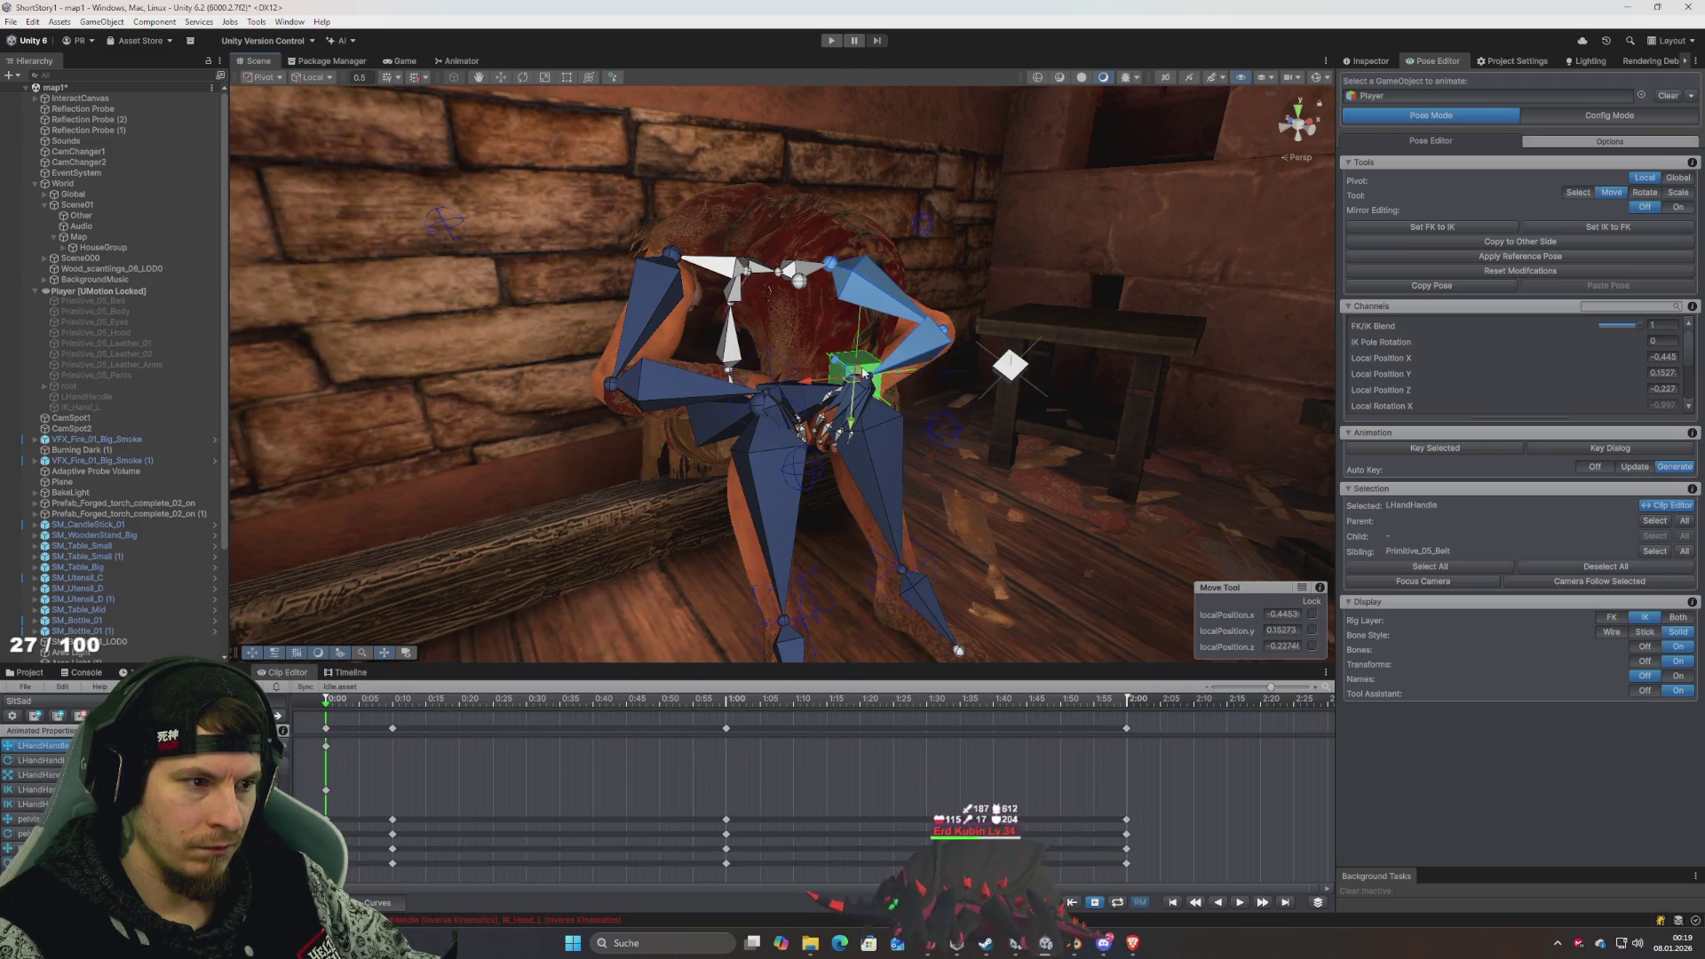
mouse_move(866, 373)
mouse_down()
mouse_move(919, 375)
mouse_move(910, 402)
mouse_up()
- Select all bones and run Set FK to IK so FK matches the IK pose
key(ctrl+a)
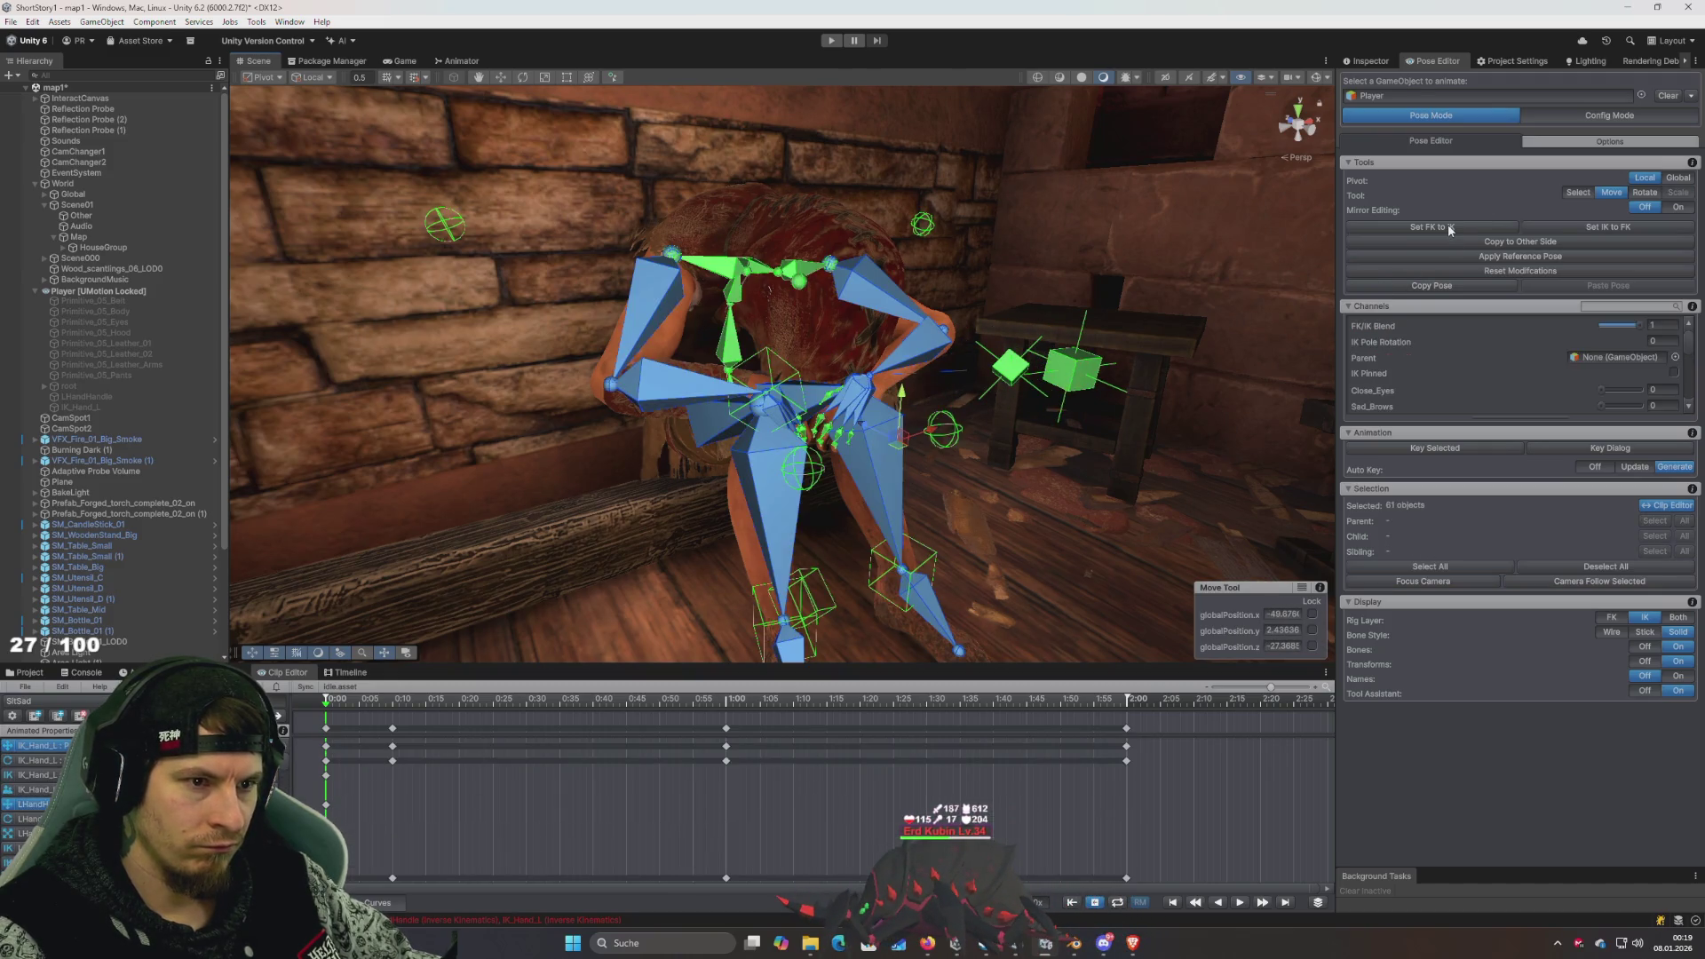
click(1446, 229)
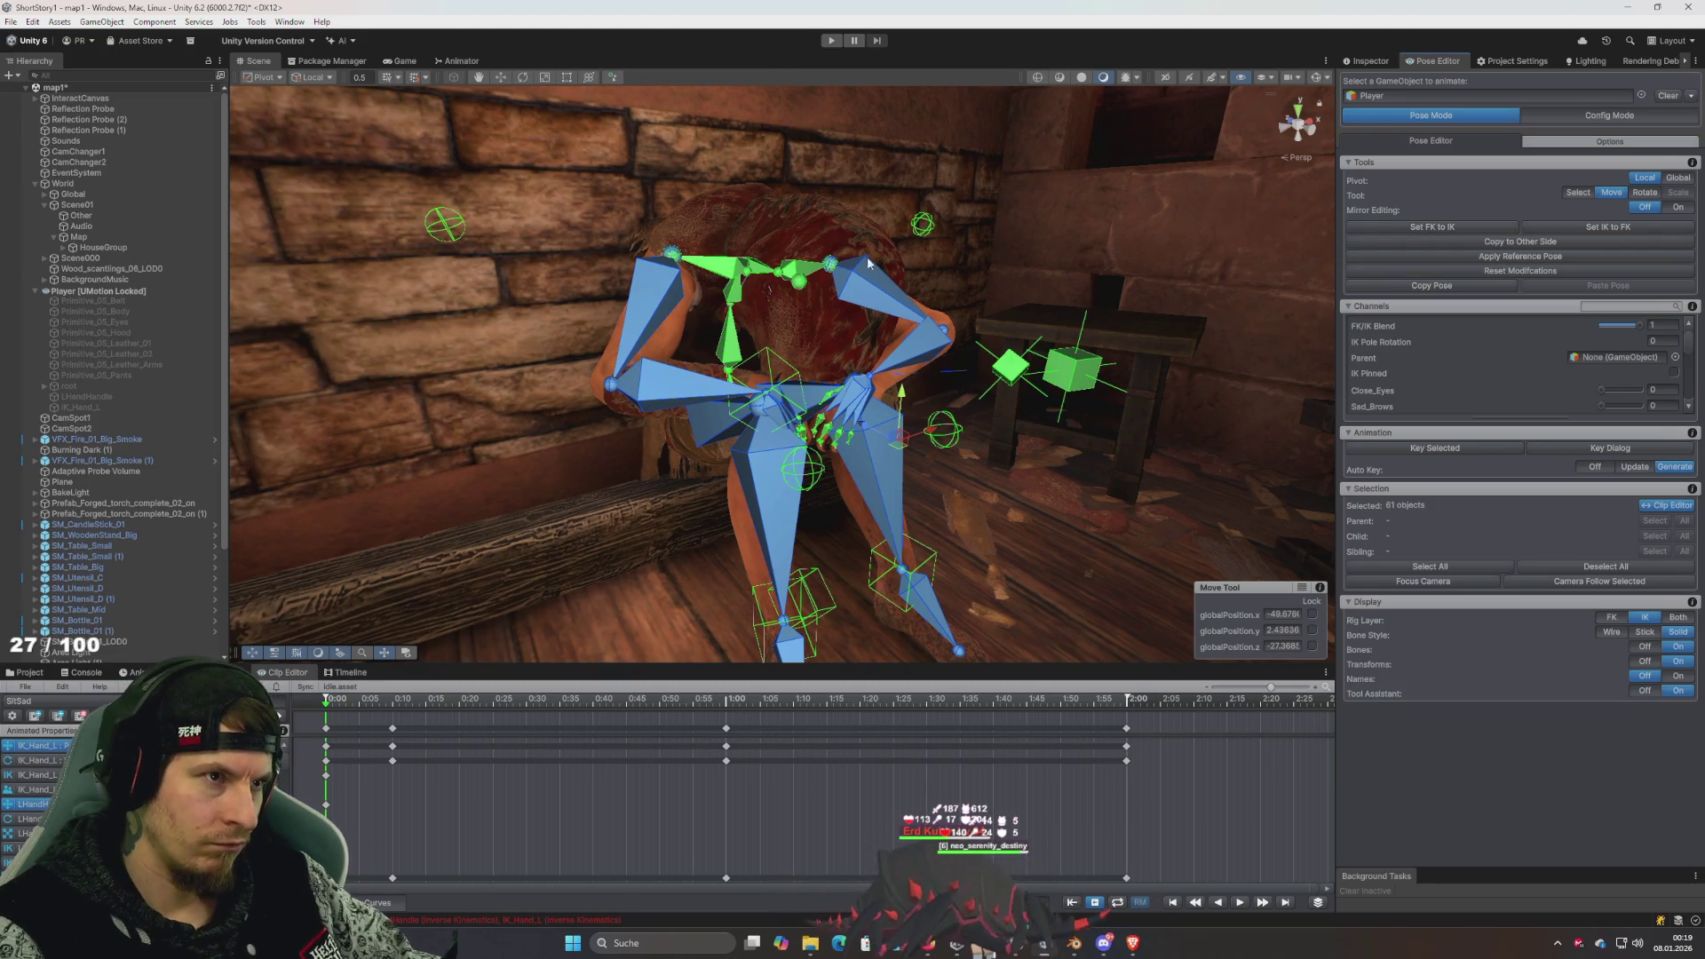
mouse_move(1021, 275)
mouse_down()
mouse_move(977, 276)
mouse_move(951, 381)
mouse_move(920, 334)
mouse_move(906, 354)
mouse_move(891, 323)
mouse_move(795, 317)
mouse_move(819, 299)
mouse_move(932, 361)
mouse_move(909, 325)
mouse_up()
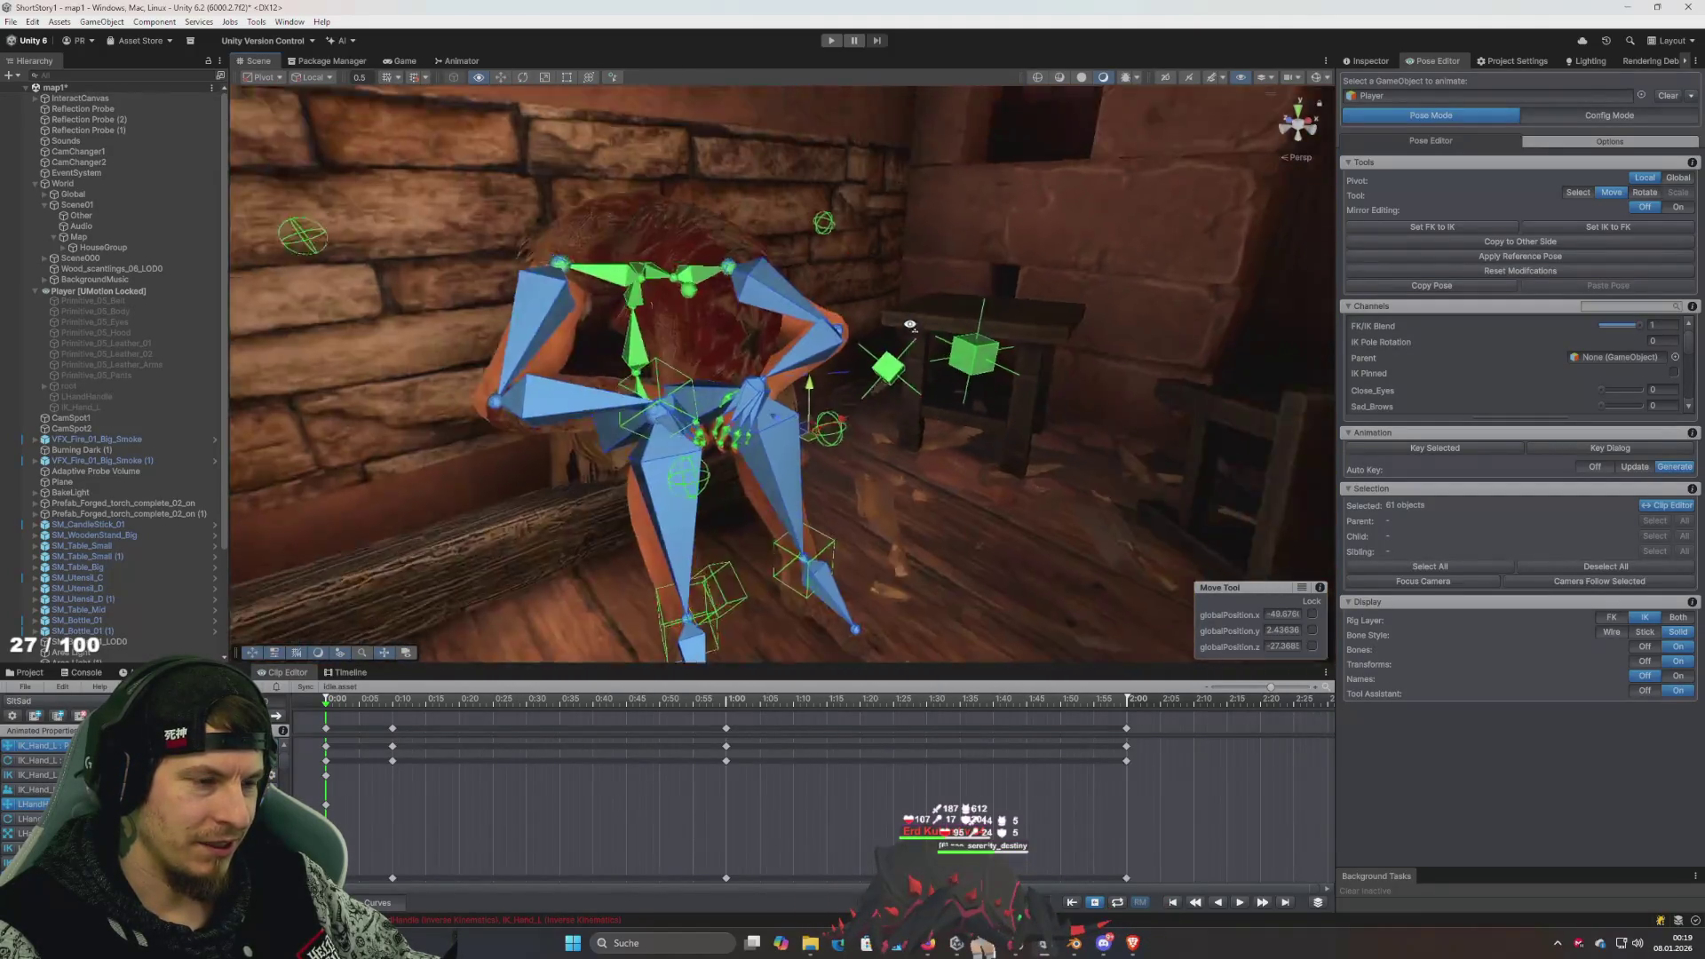
scroll(913, 330, up, 3)
- Inspect the left knee pole and foot IK handle, undoing a trial knee pole move
drag(957, 377, 806, 420)
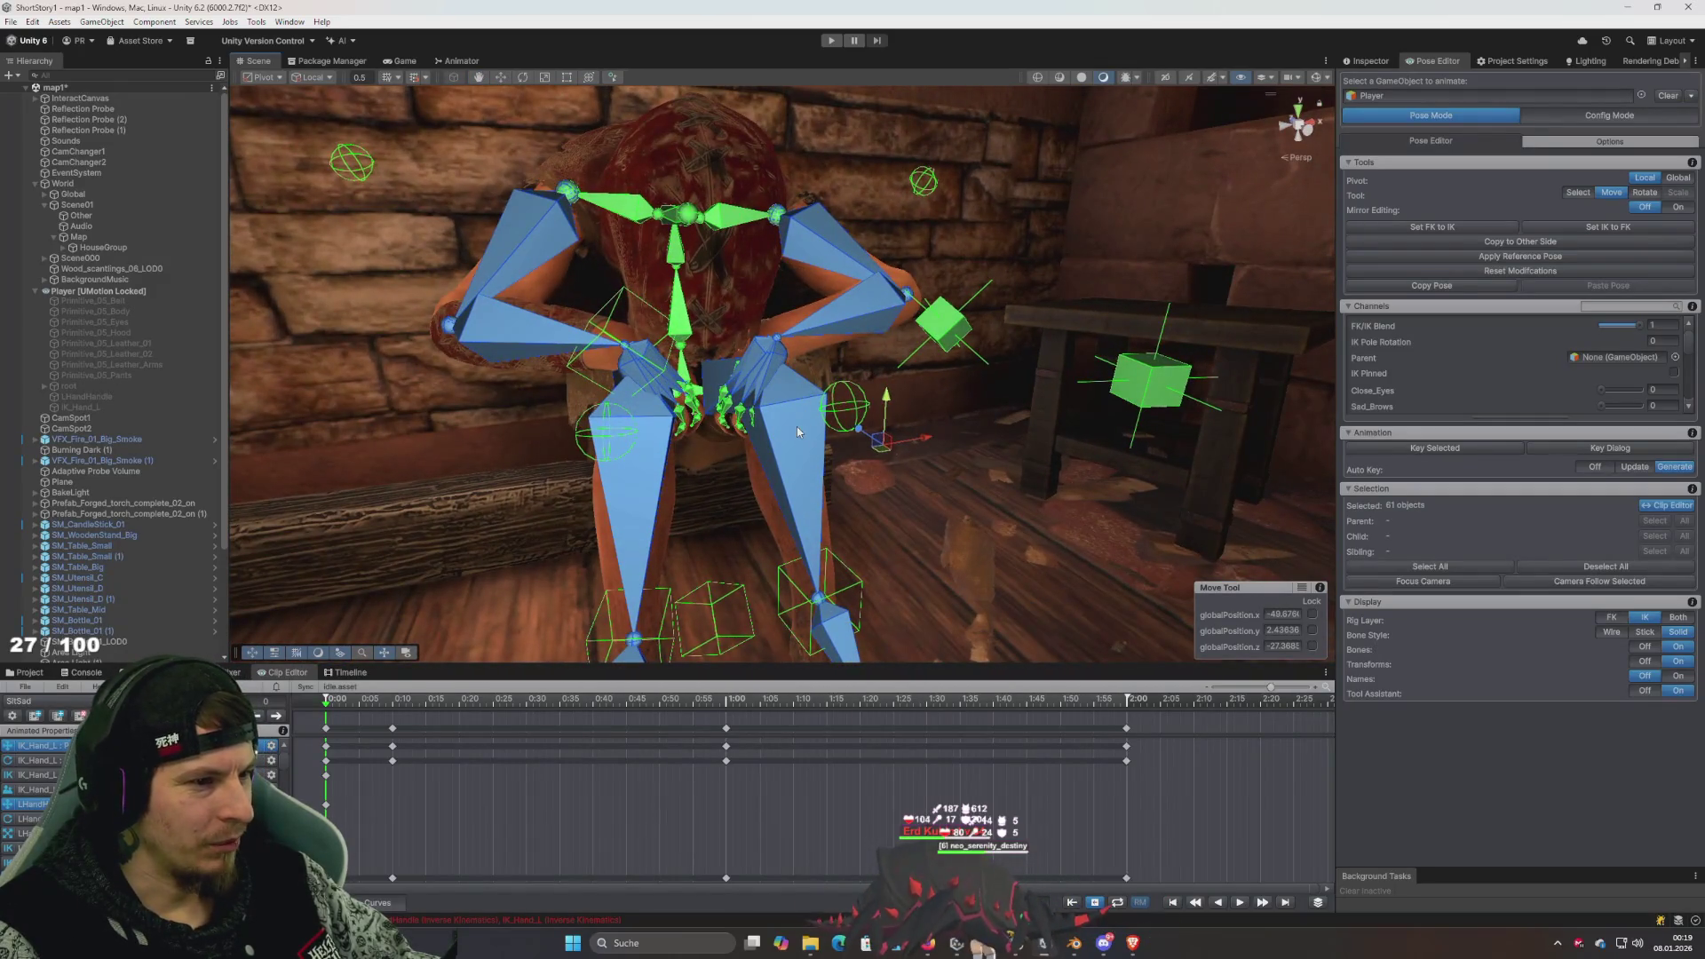
click(857, 411)
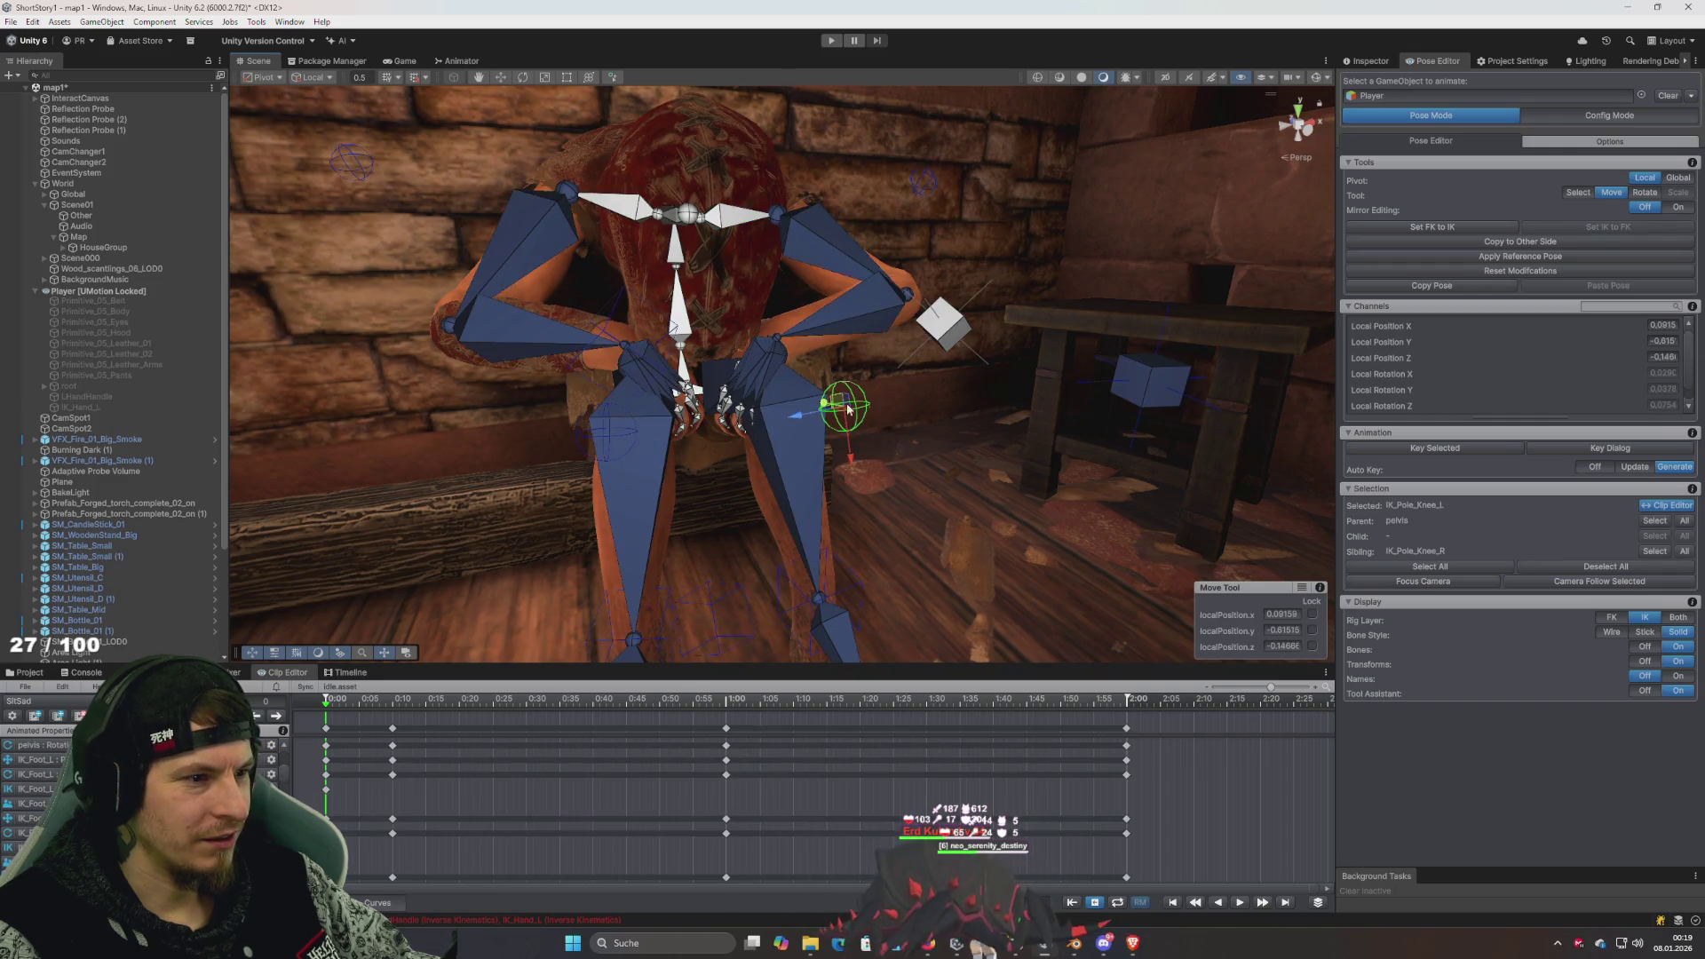
click(791, 414)
click(825, 601)
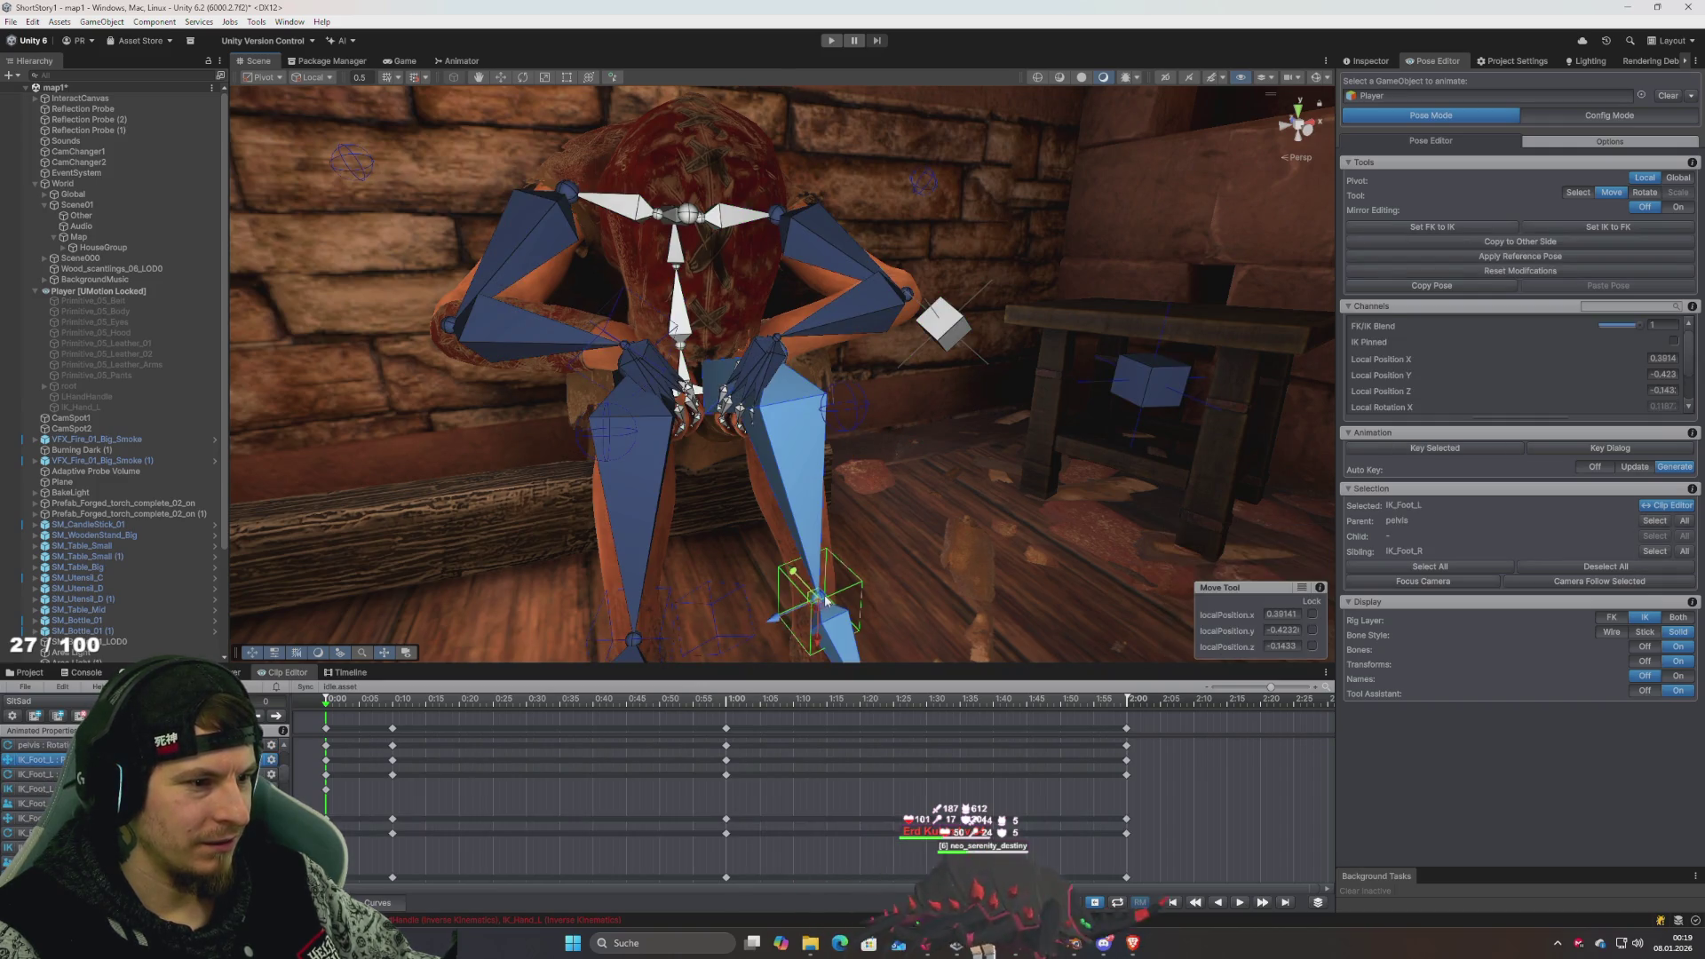
mouse_move(835, 480)
mouse_down()
mouse_move(898, 483)
mouse_move(927, 441)
mouse_move(892, 451)
mouse_up()
click(813, 409)
click(873, 371)
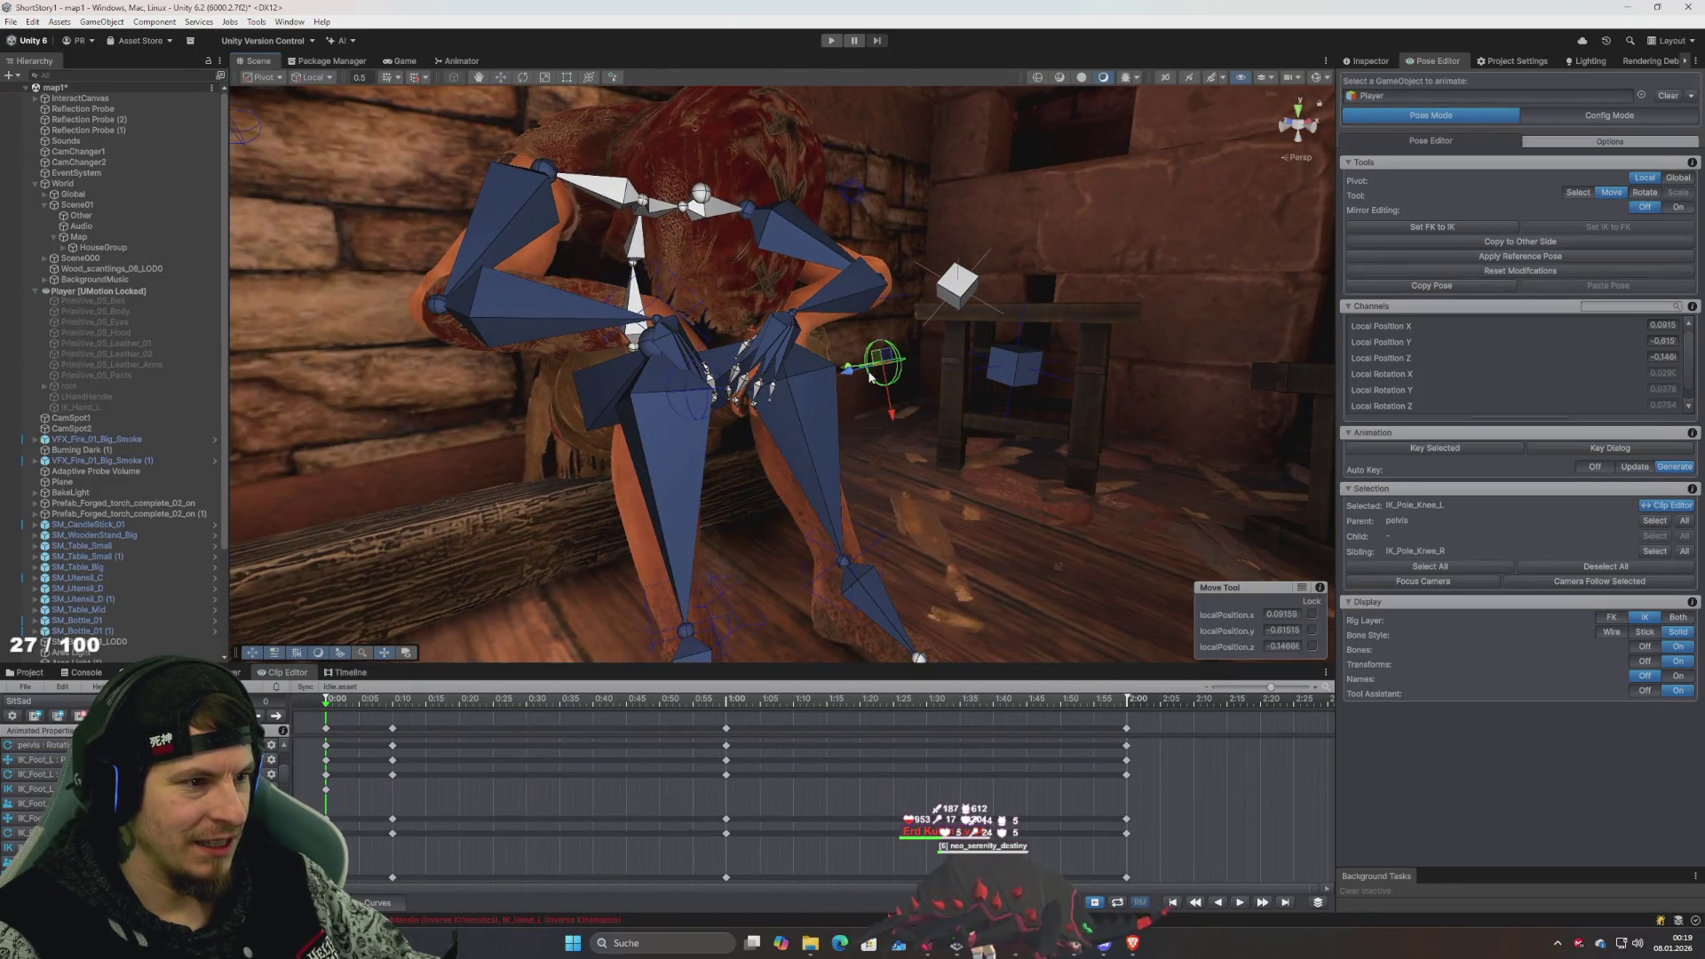
mouse_move(846, 376)
mouse_down()
mouse_move(961, 371)
mouse_move(779, 417)
mouse_move(879, 381)
mouse_up()
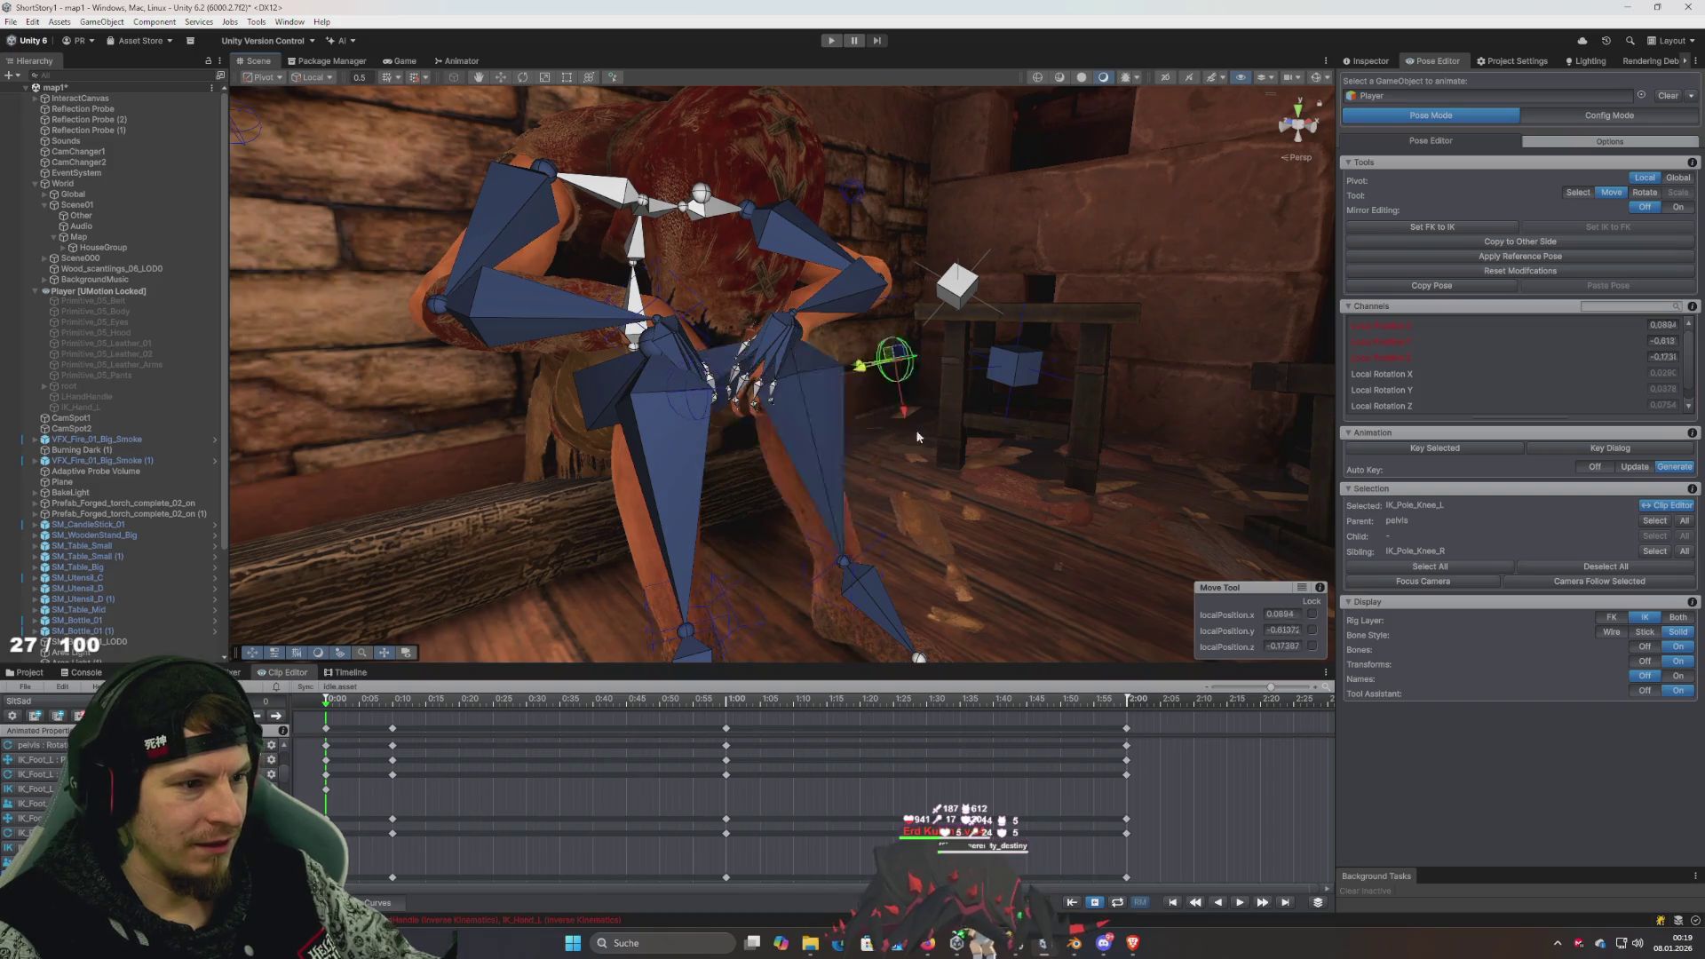
key(ctrl+z)
- Try pulling the left leg out and lowering the right arm, undoing both
click(855, 557)
drag(844, 559, 1013, 484)
key(ctrl+z)
scroll(977, 498, down, 5)
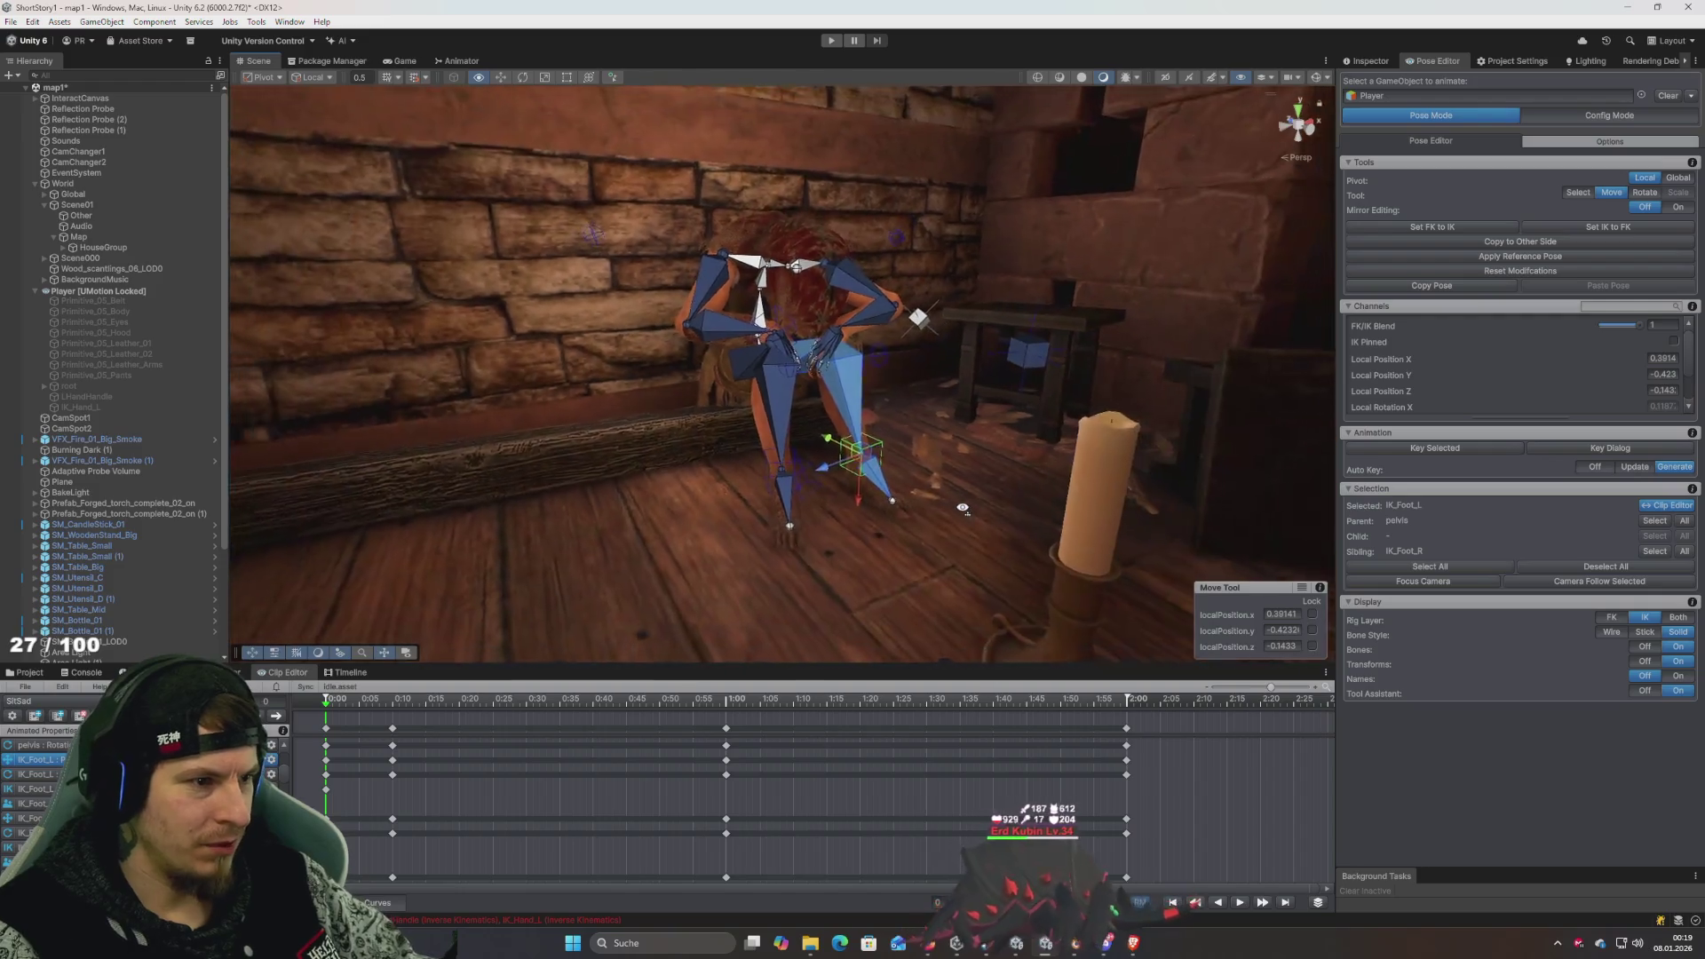
scroll(889, 395, up, 6)
click(775, 302)
drag(776, 302, 635, 391)
key(ctrl+z)
click(901, 302)
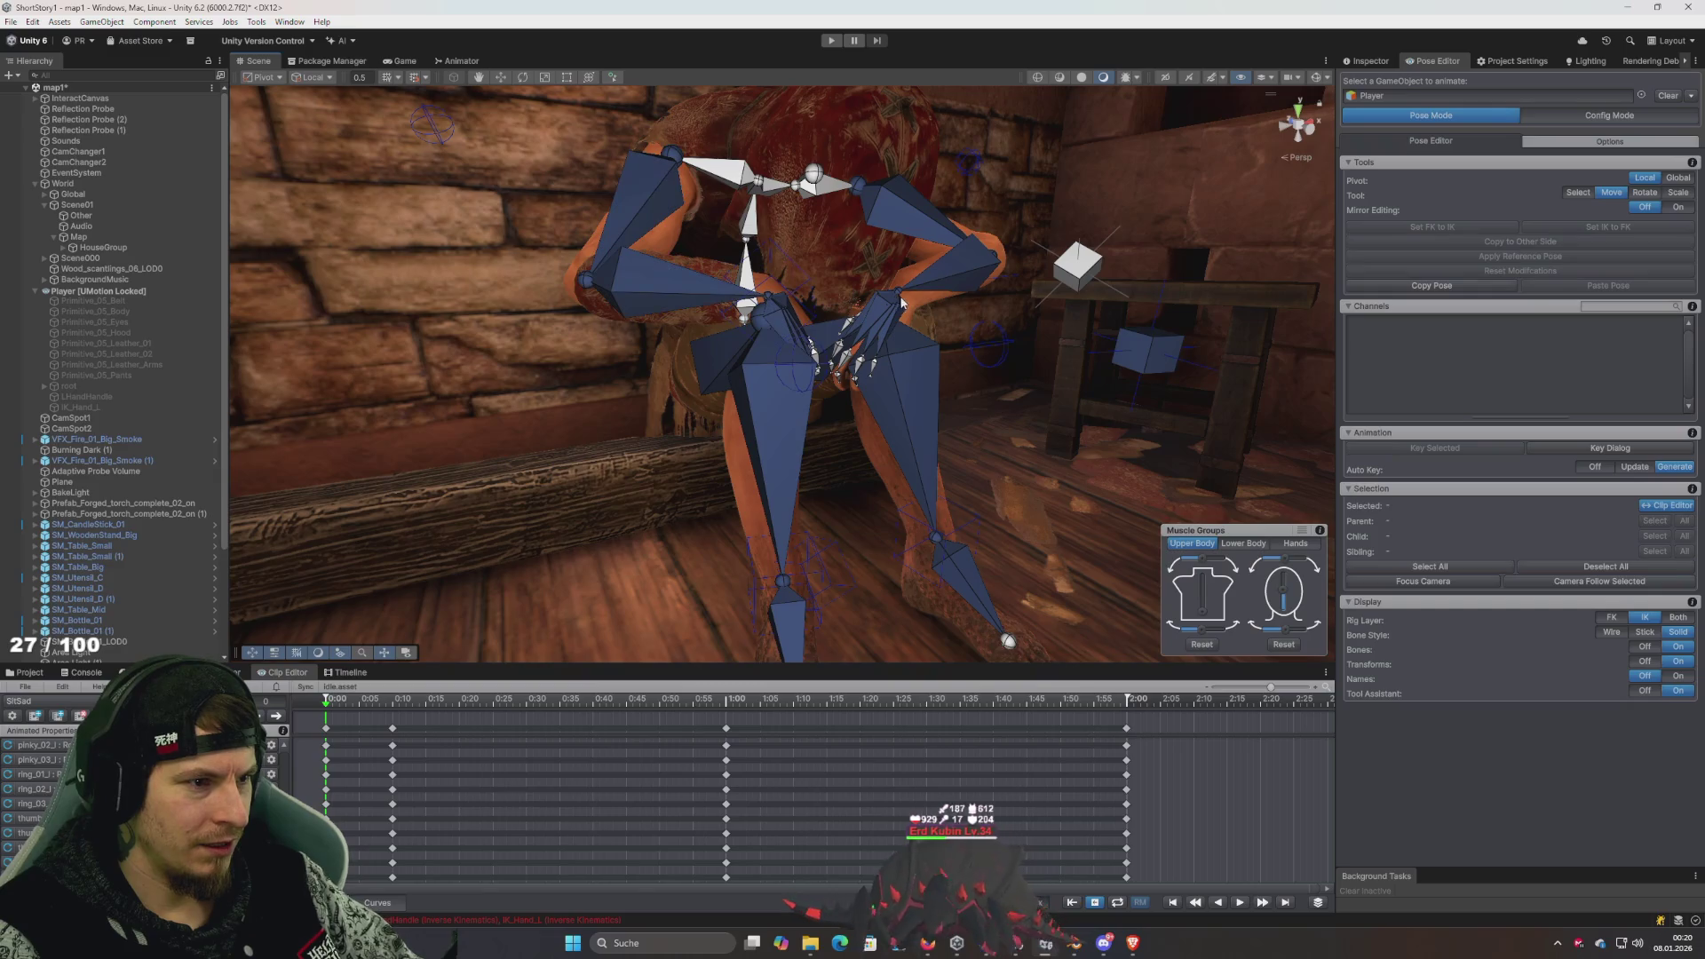
- Lower LHandHandle and move the right hand IK handle down and left toward the lap
click(1073, 283)
mouse_move(1059, 280)
mouse_down()
mouse_move(968, 382)
mouse_move(1034, 368)
mouse_move(943, 334)
mouse_up()
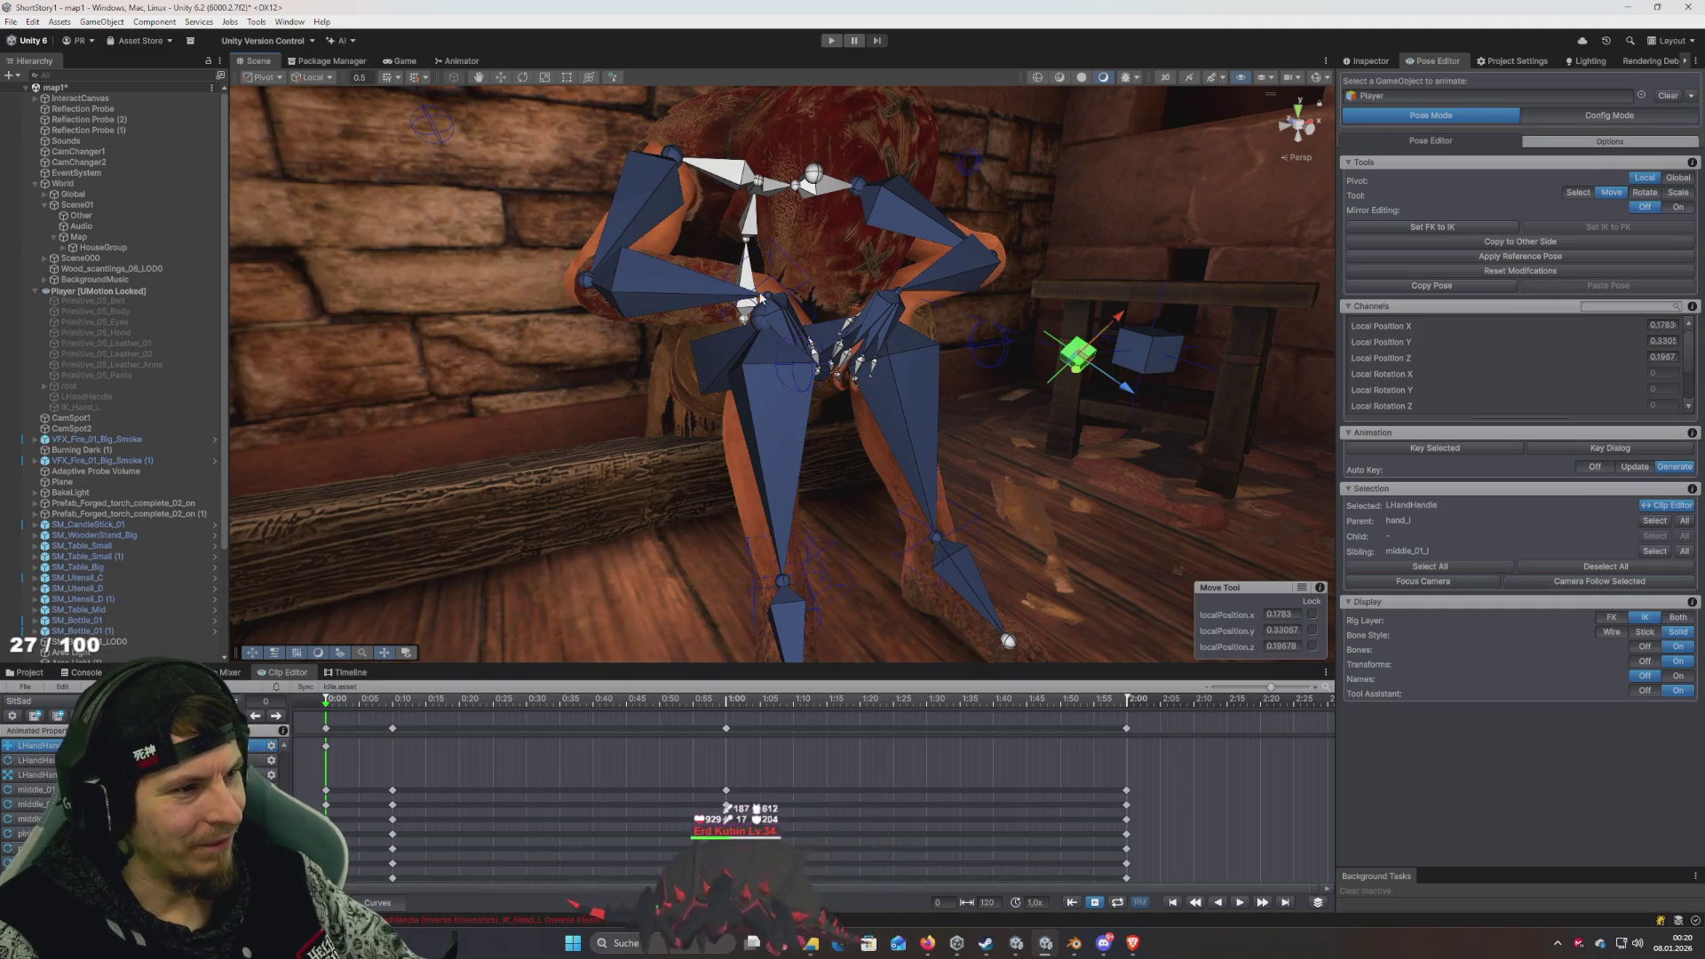
click(770, 289)
scroll(834, 307, down, 5)
scroll(835, 306, up, 8)
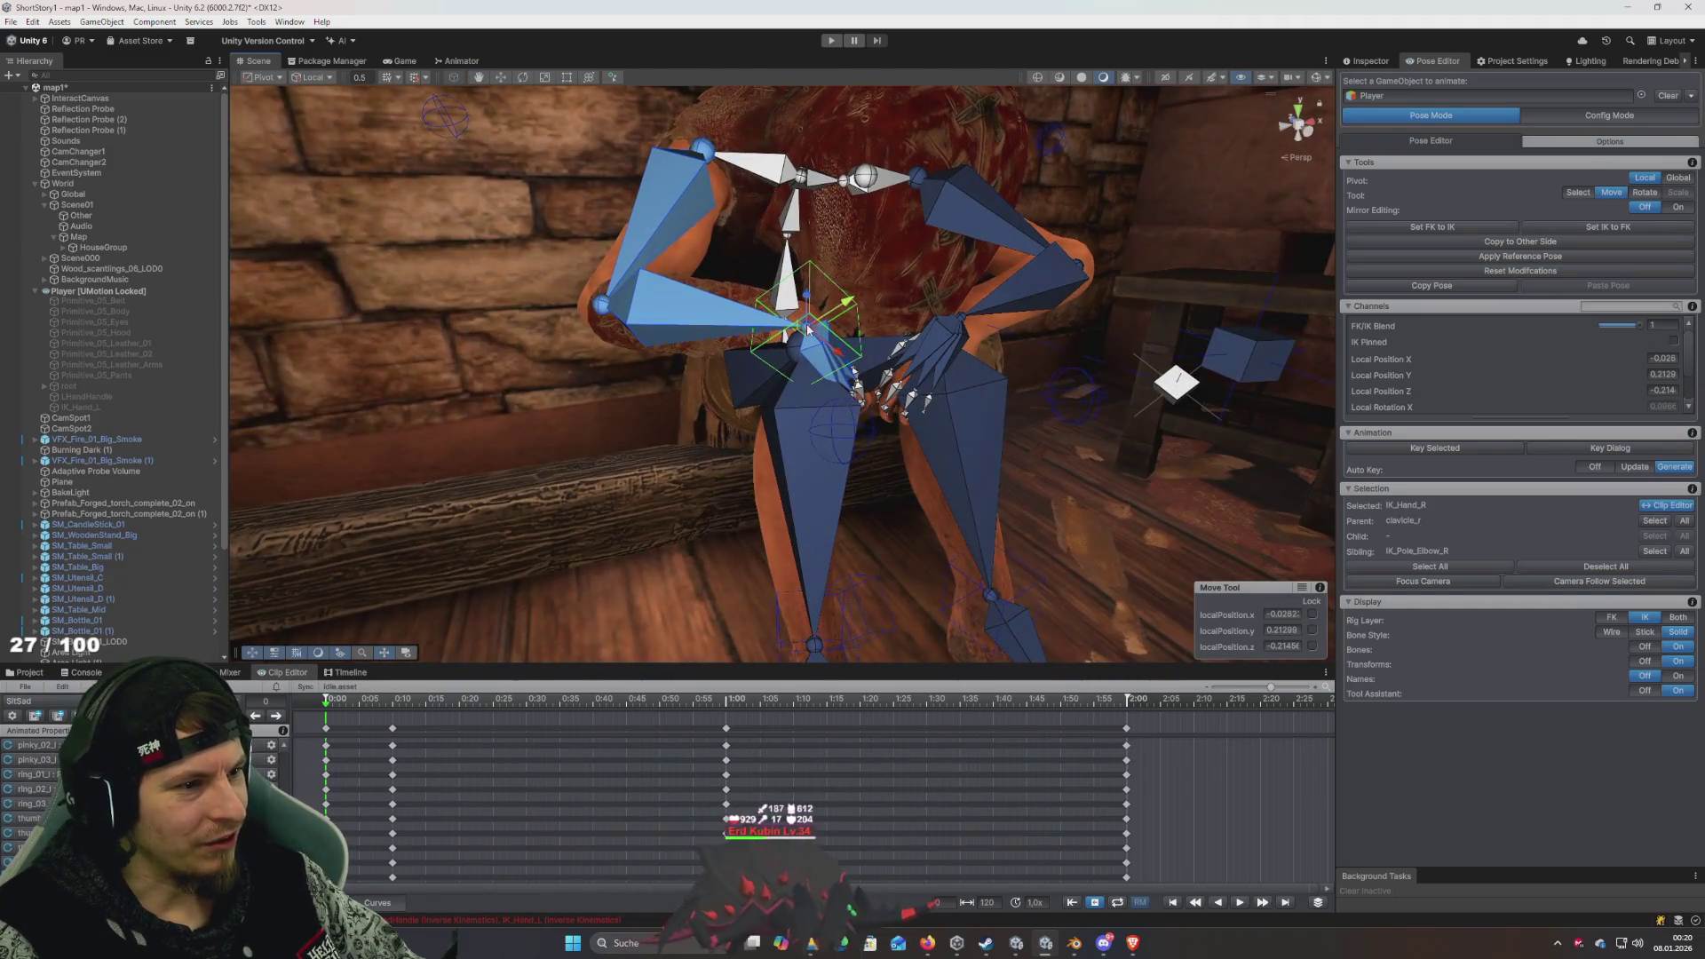
mouse_move(799, 306)
mouse_down()
mouse_move(742, 351)
mouse_move(781, 338)
mouse_up()
- Undo a trial rotation of spine_01 and select IK_Hand_R
click(787, 271)
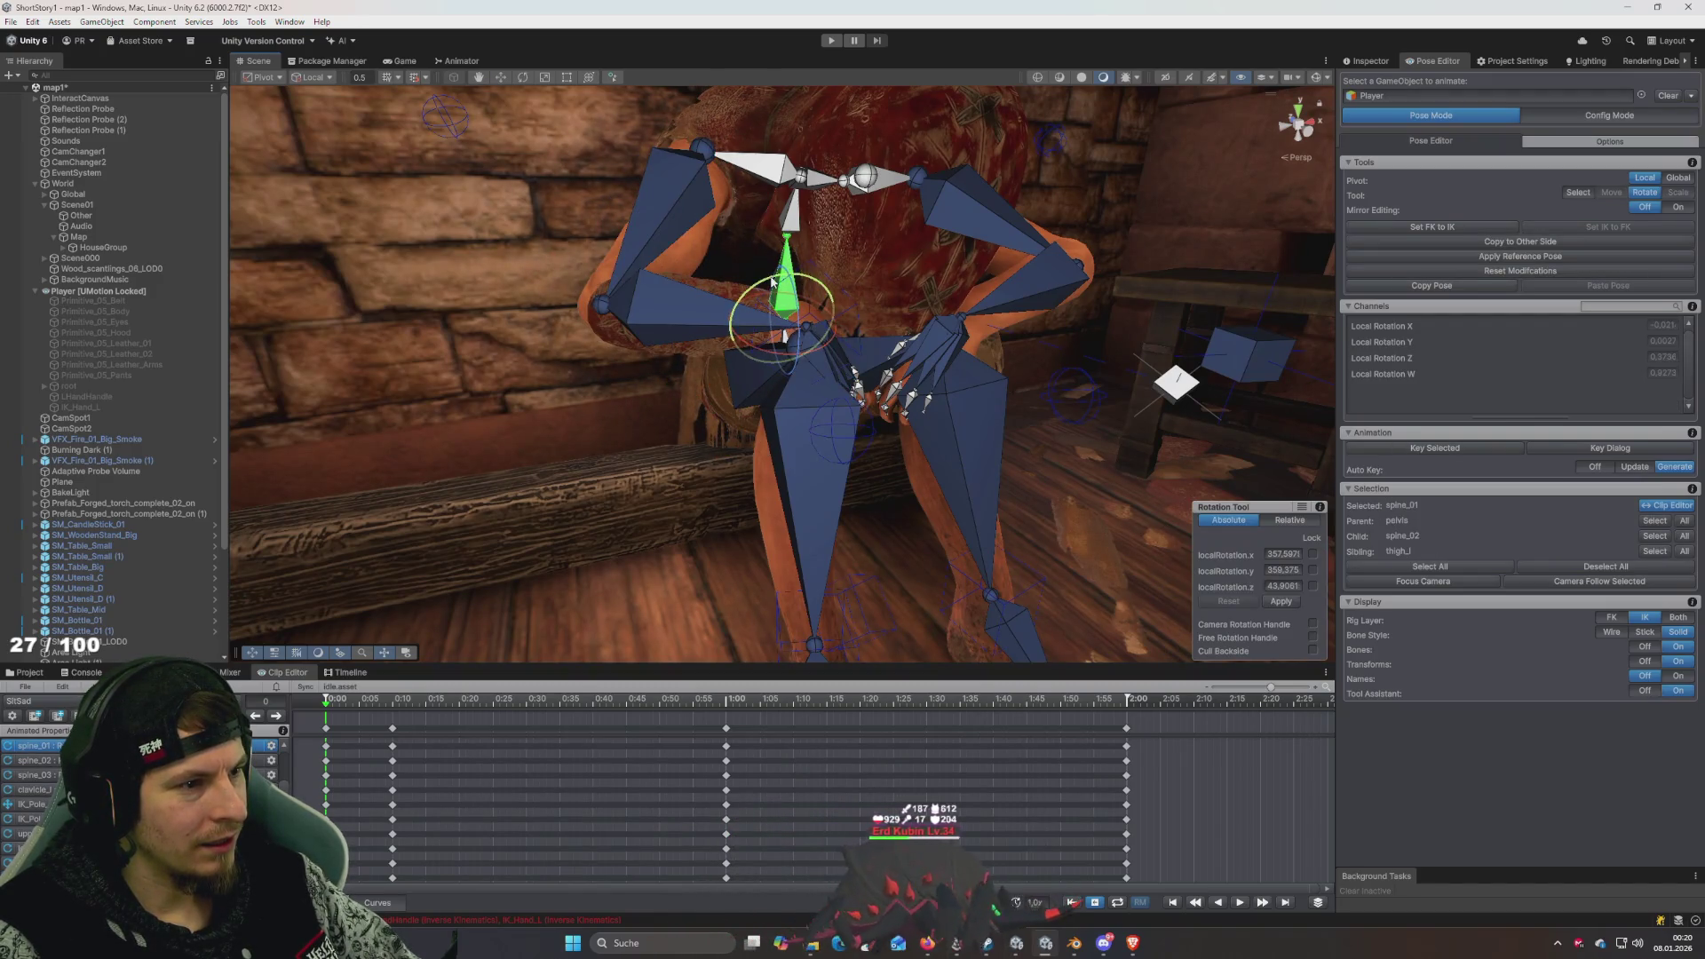
drag(771, 282, 847, 307)
key(ctrl+z)
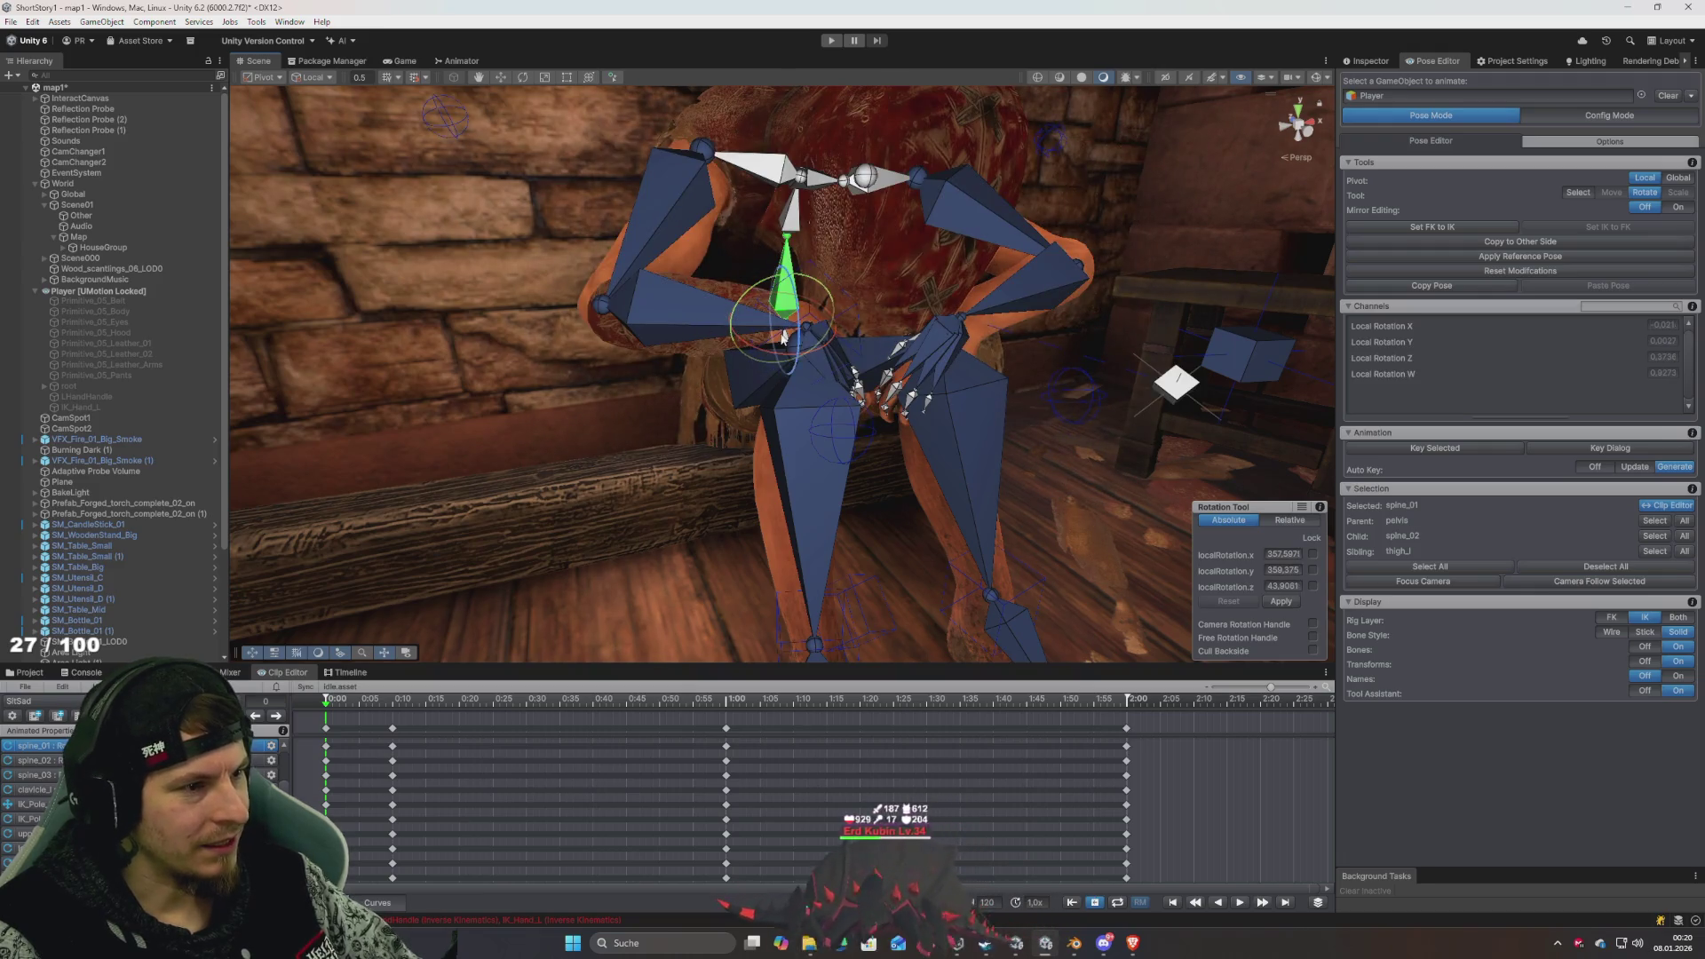
click(789, 329)
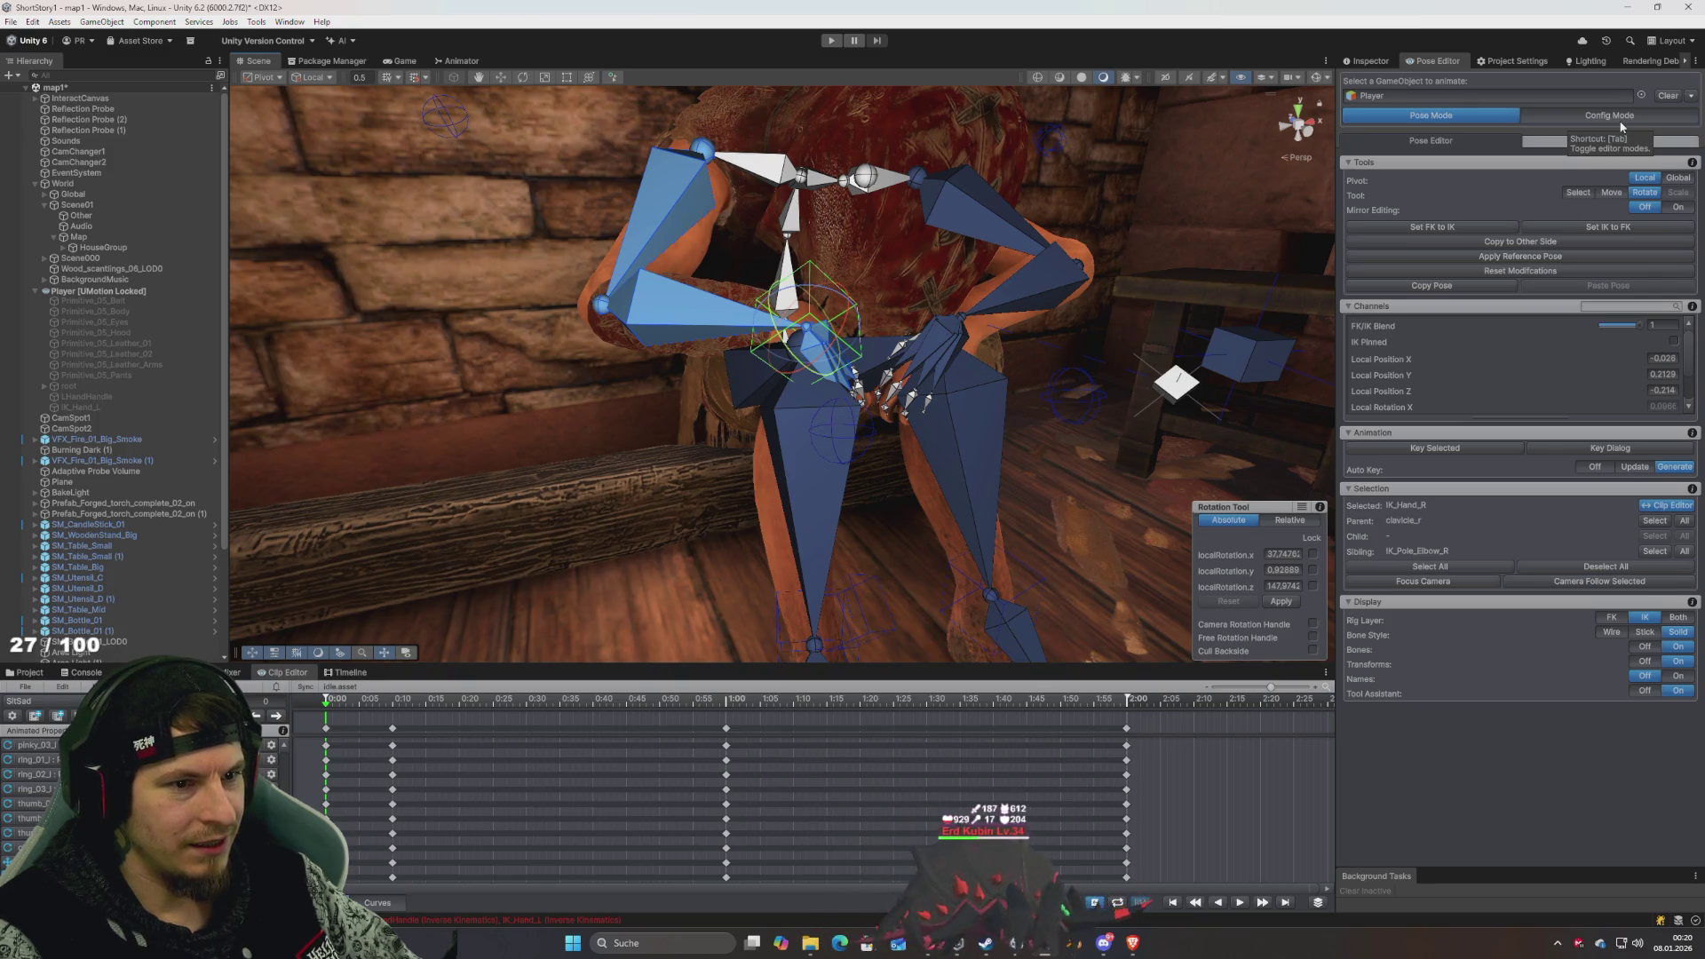
- Switch the rig to Config Mode and bring the right arm's IK handle into view
drag(1066, 346, 1092, 353)
key(Tab)
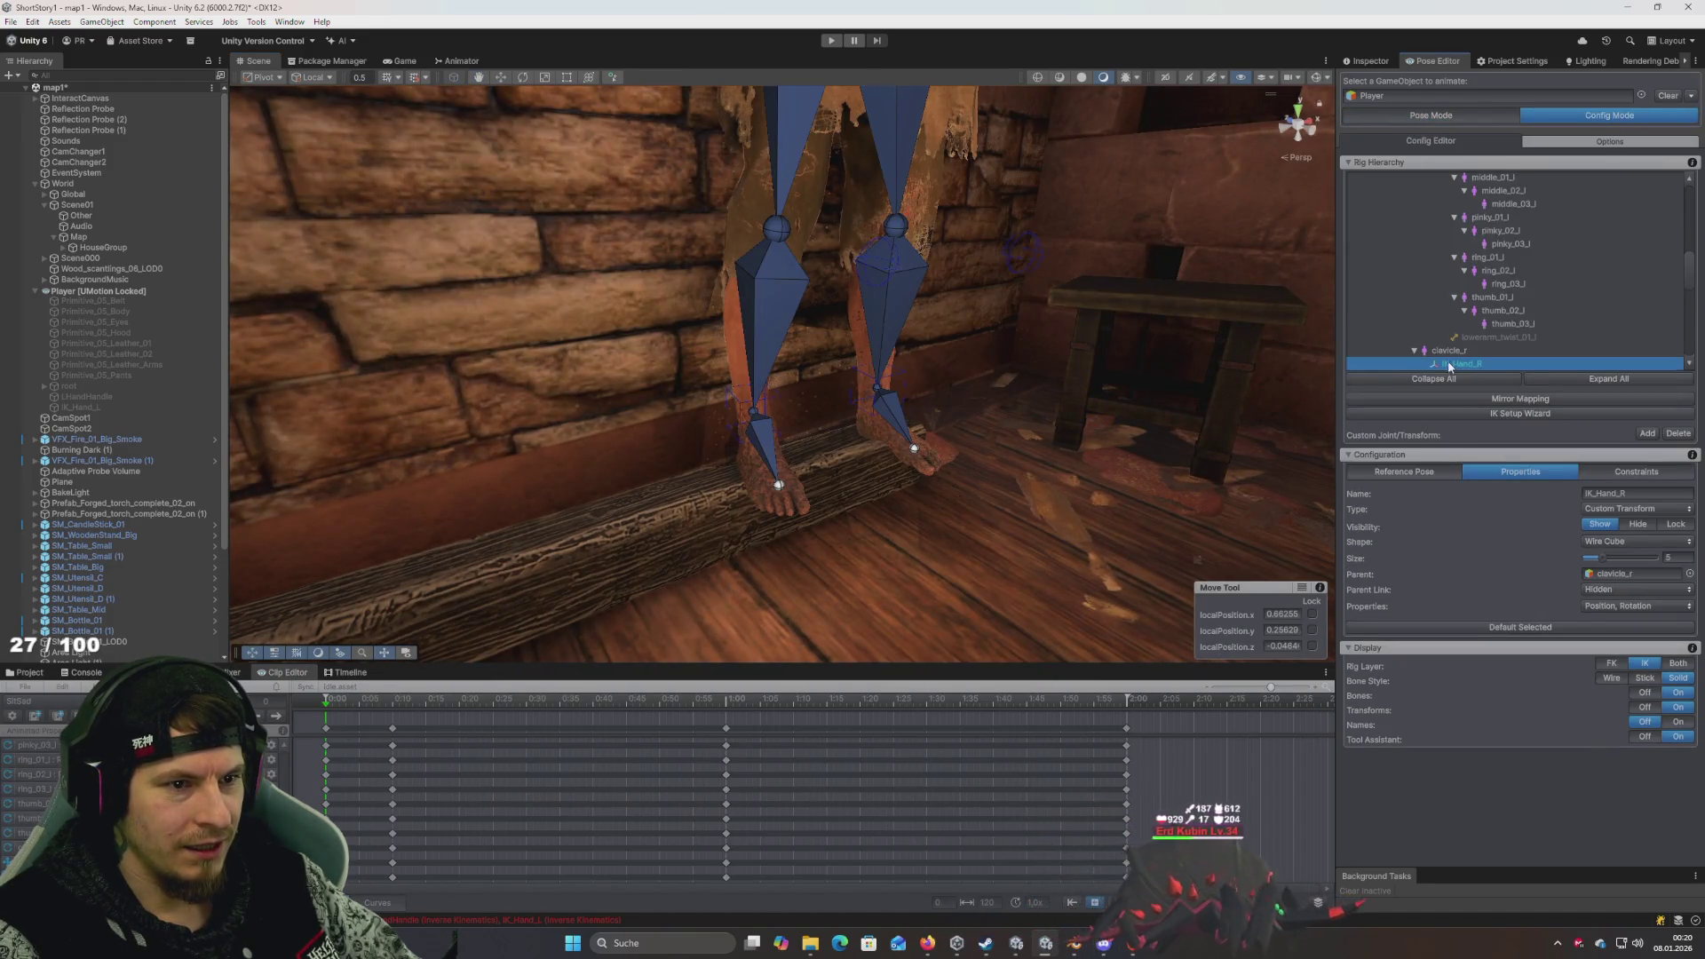
scroll(1456, 338, down, 2)
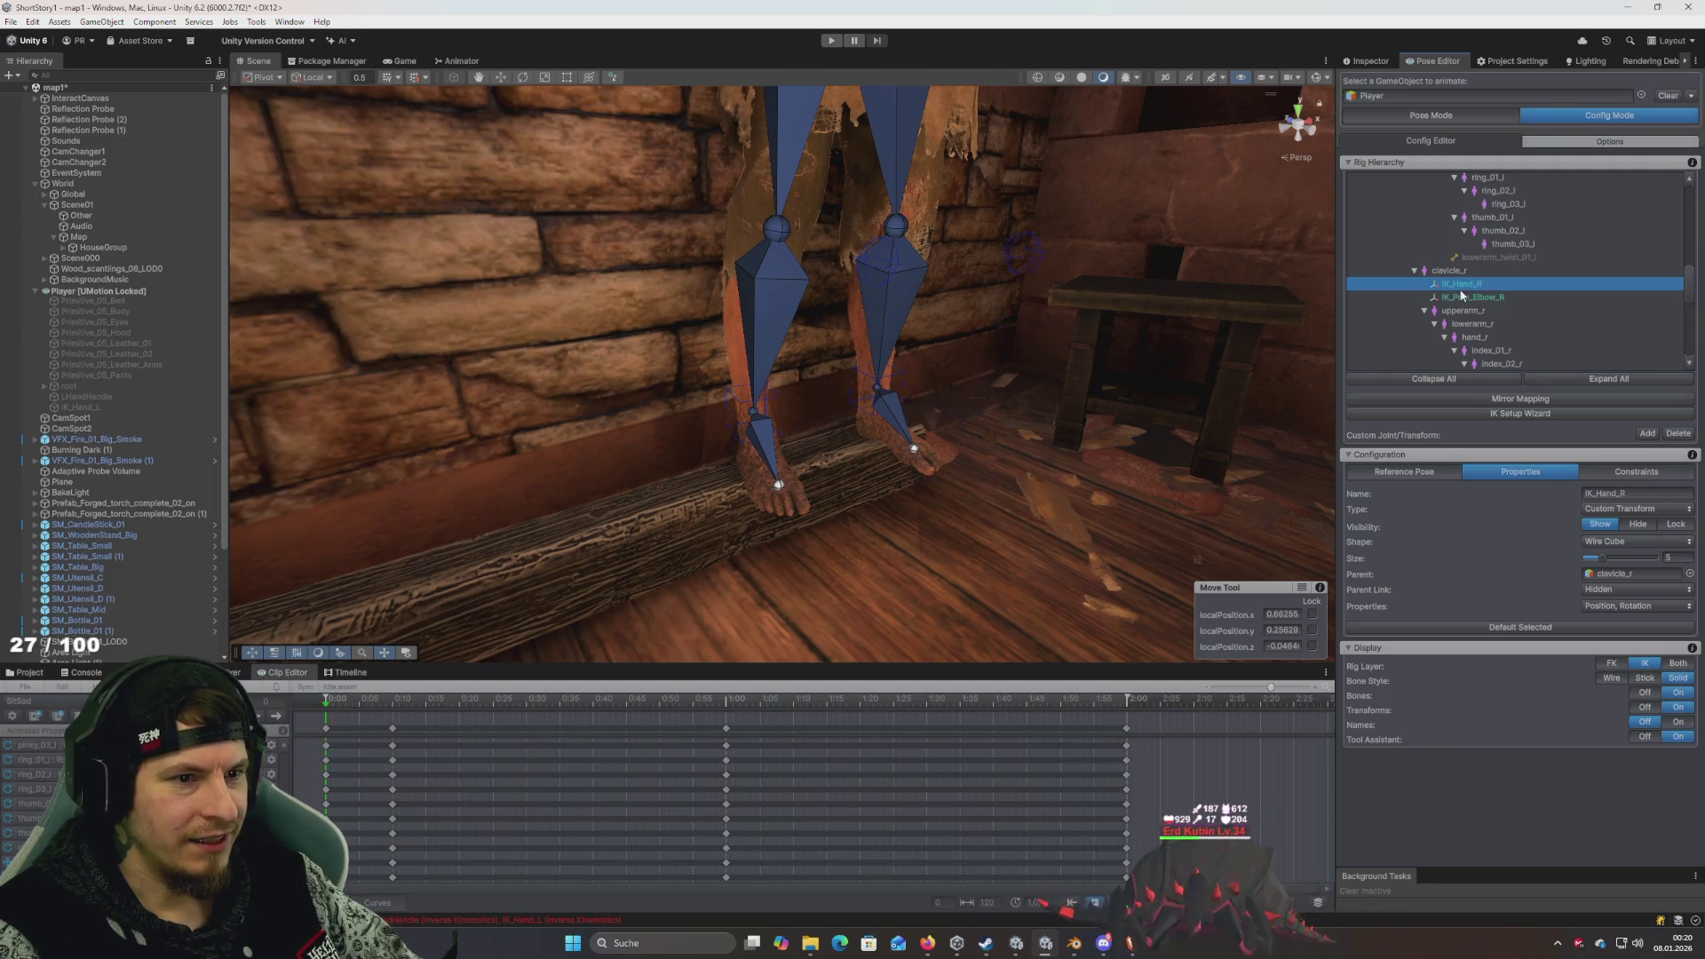
mouse_move(923, 311)
mouse_down()
mouse_move(940, 306)
mouse_move(928, 259)
mouse_up()
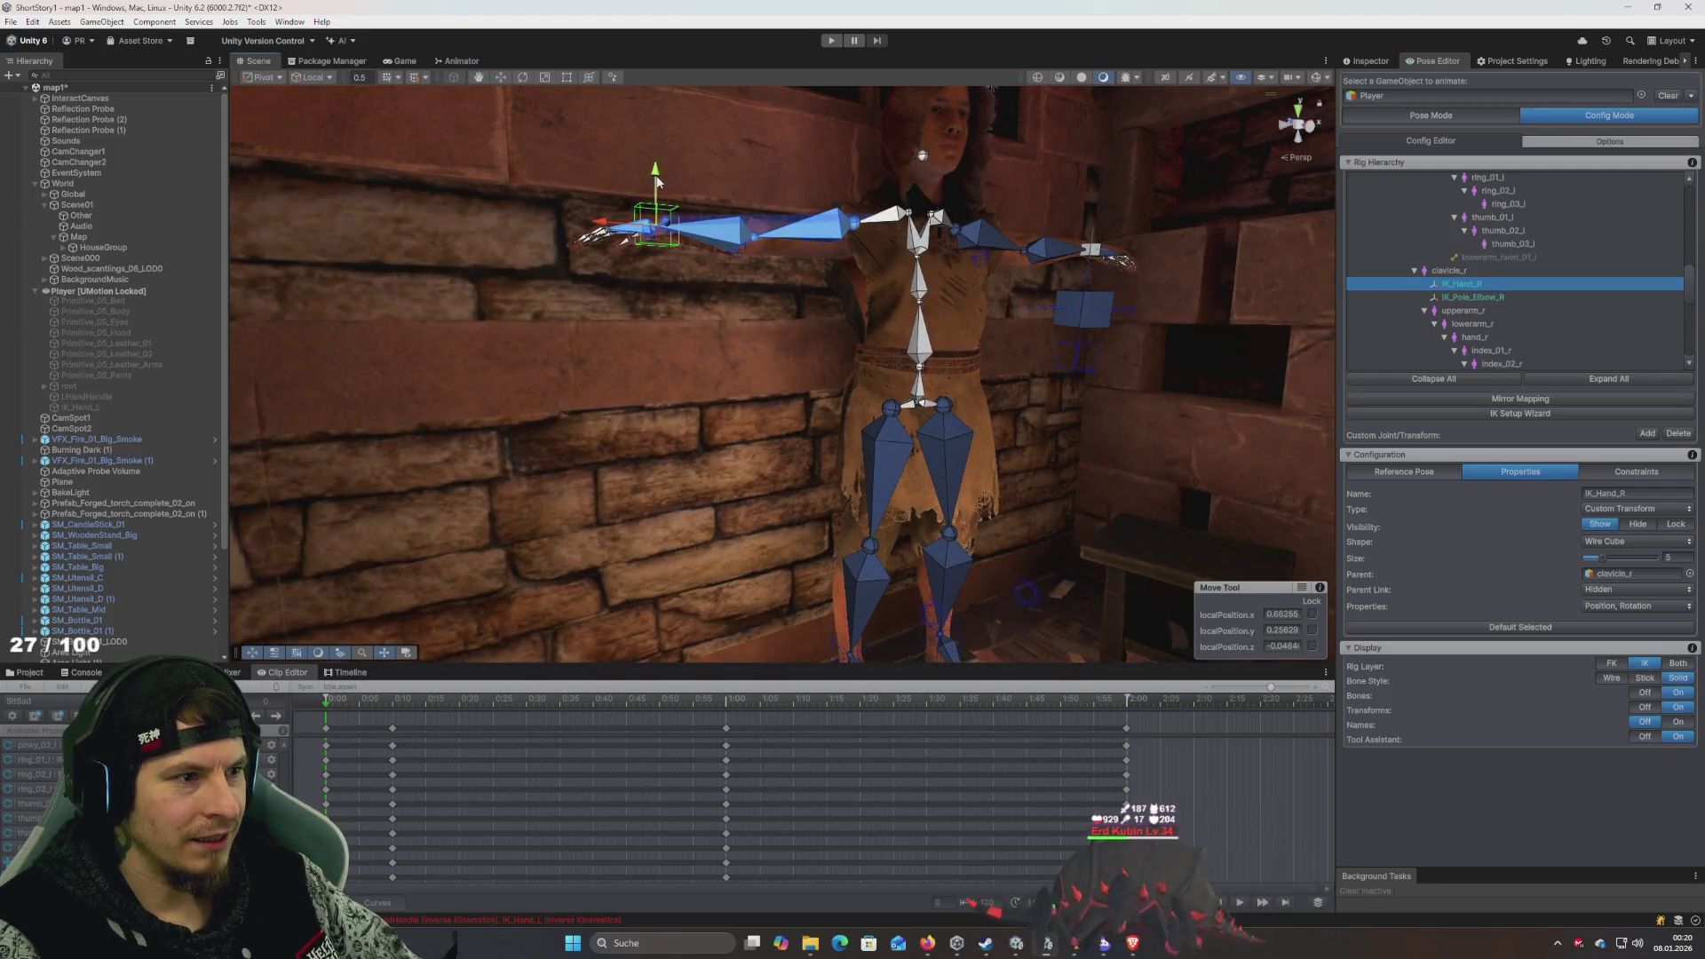
drag(672, 267, 670, 181)
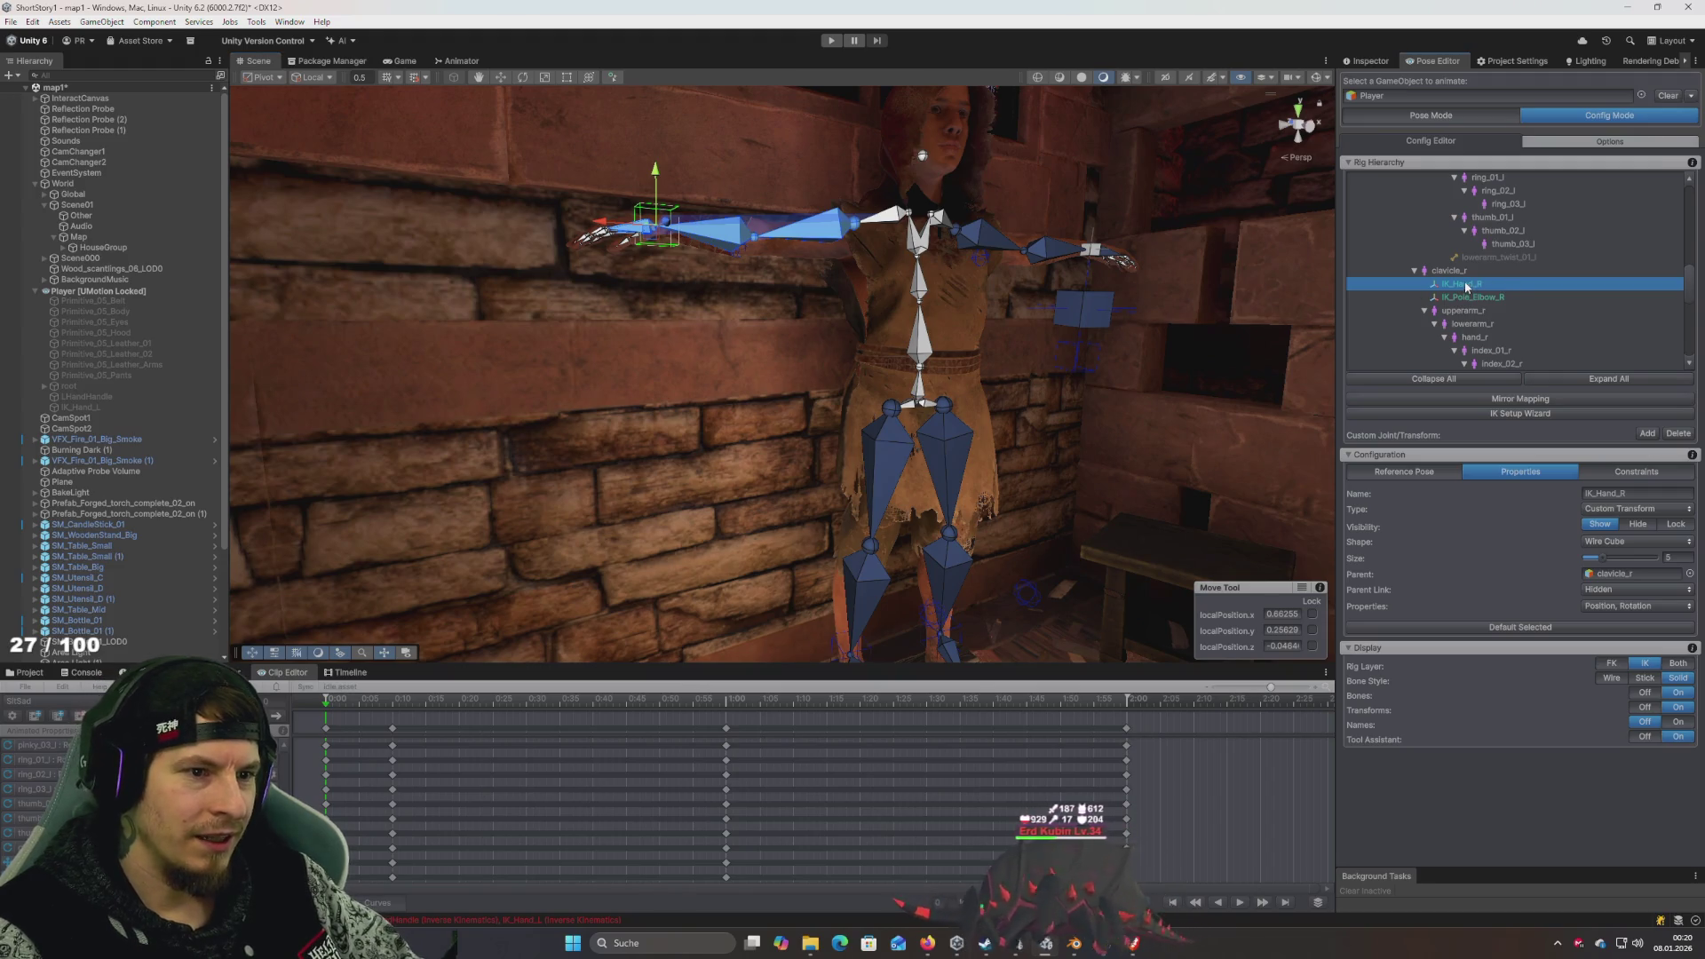
drag(1131, 305, 1077, 291)
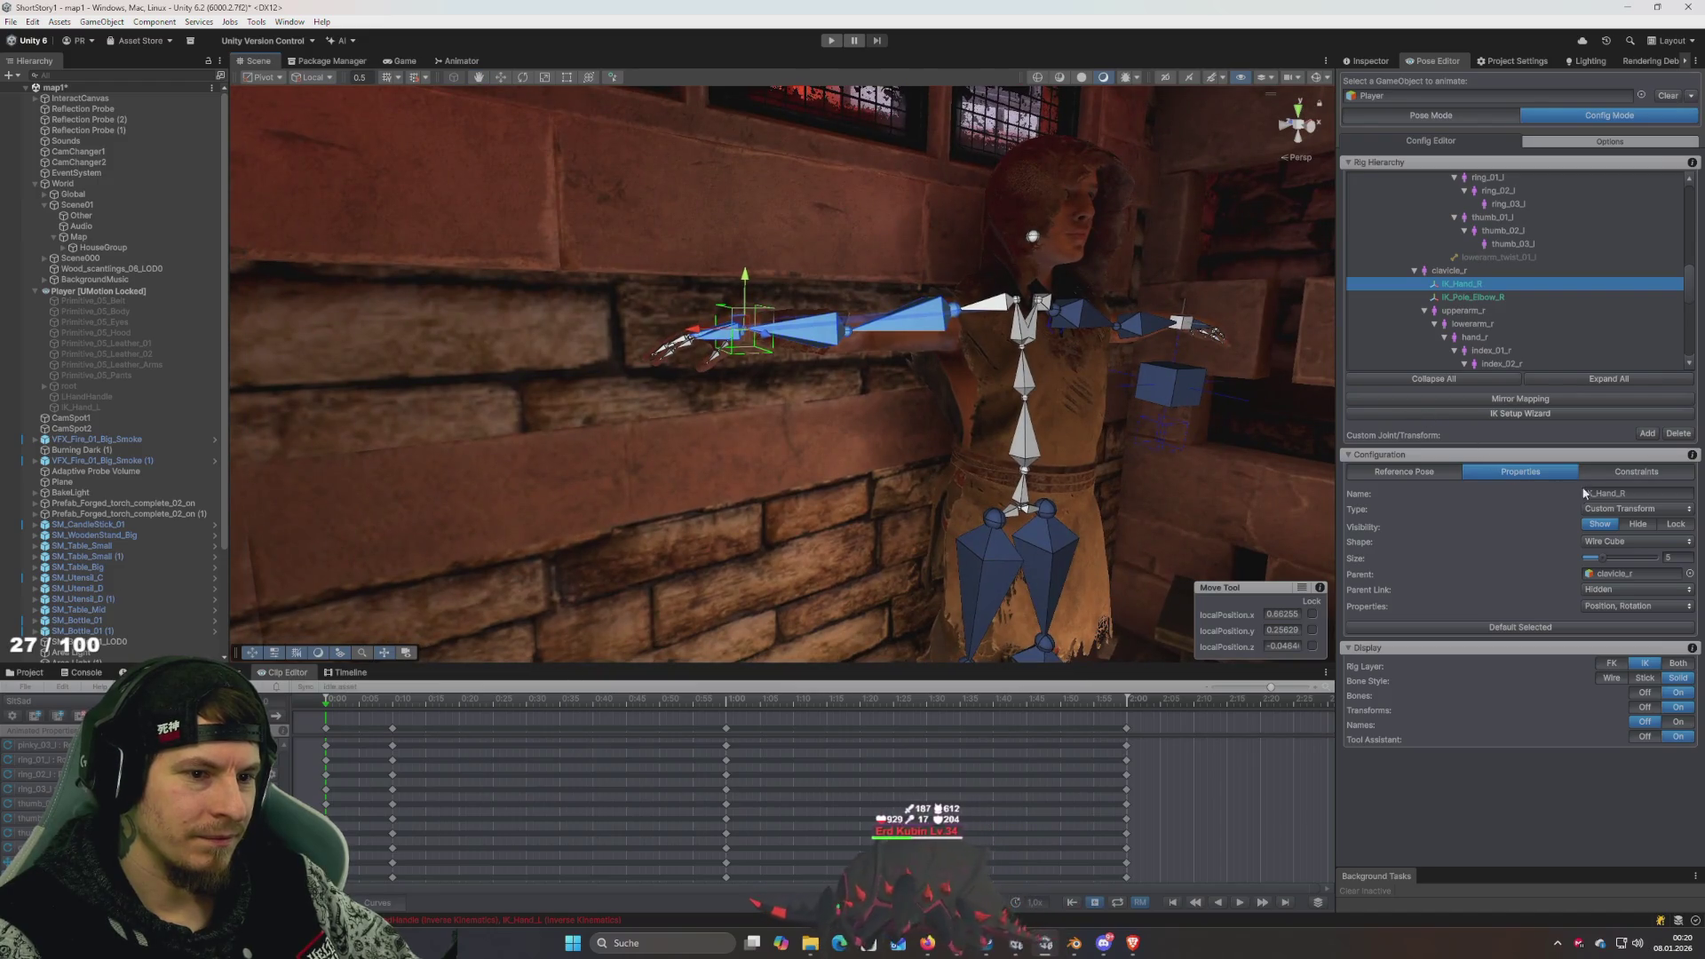
- Reparent IK_Hand_R to Player, accepting the Invalid Parent warning
click(1639, 510)
click(1559, 797)
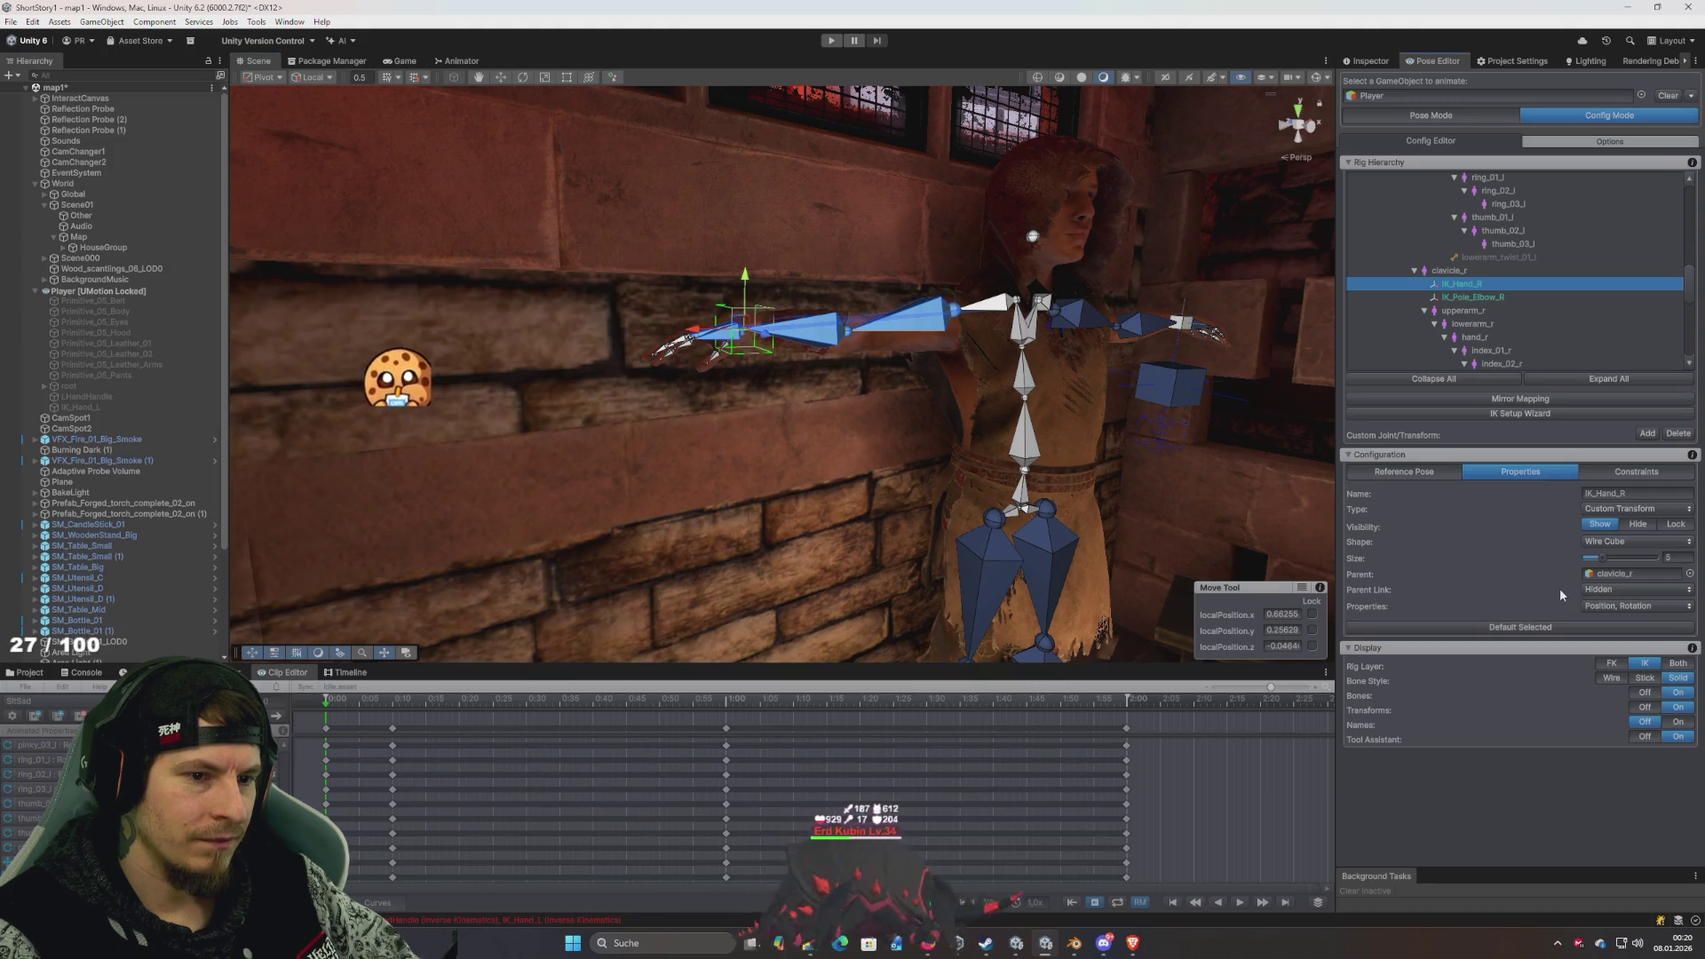
click(1690, 575)
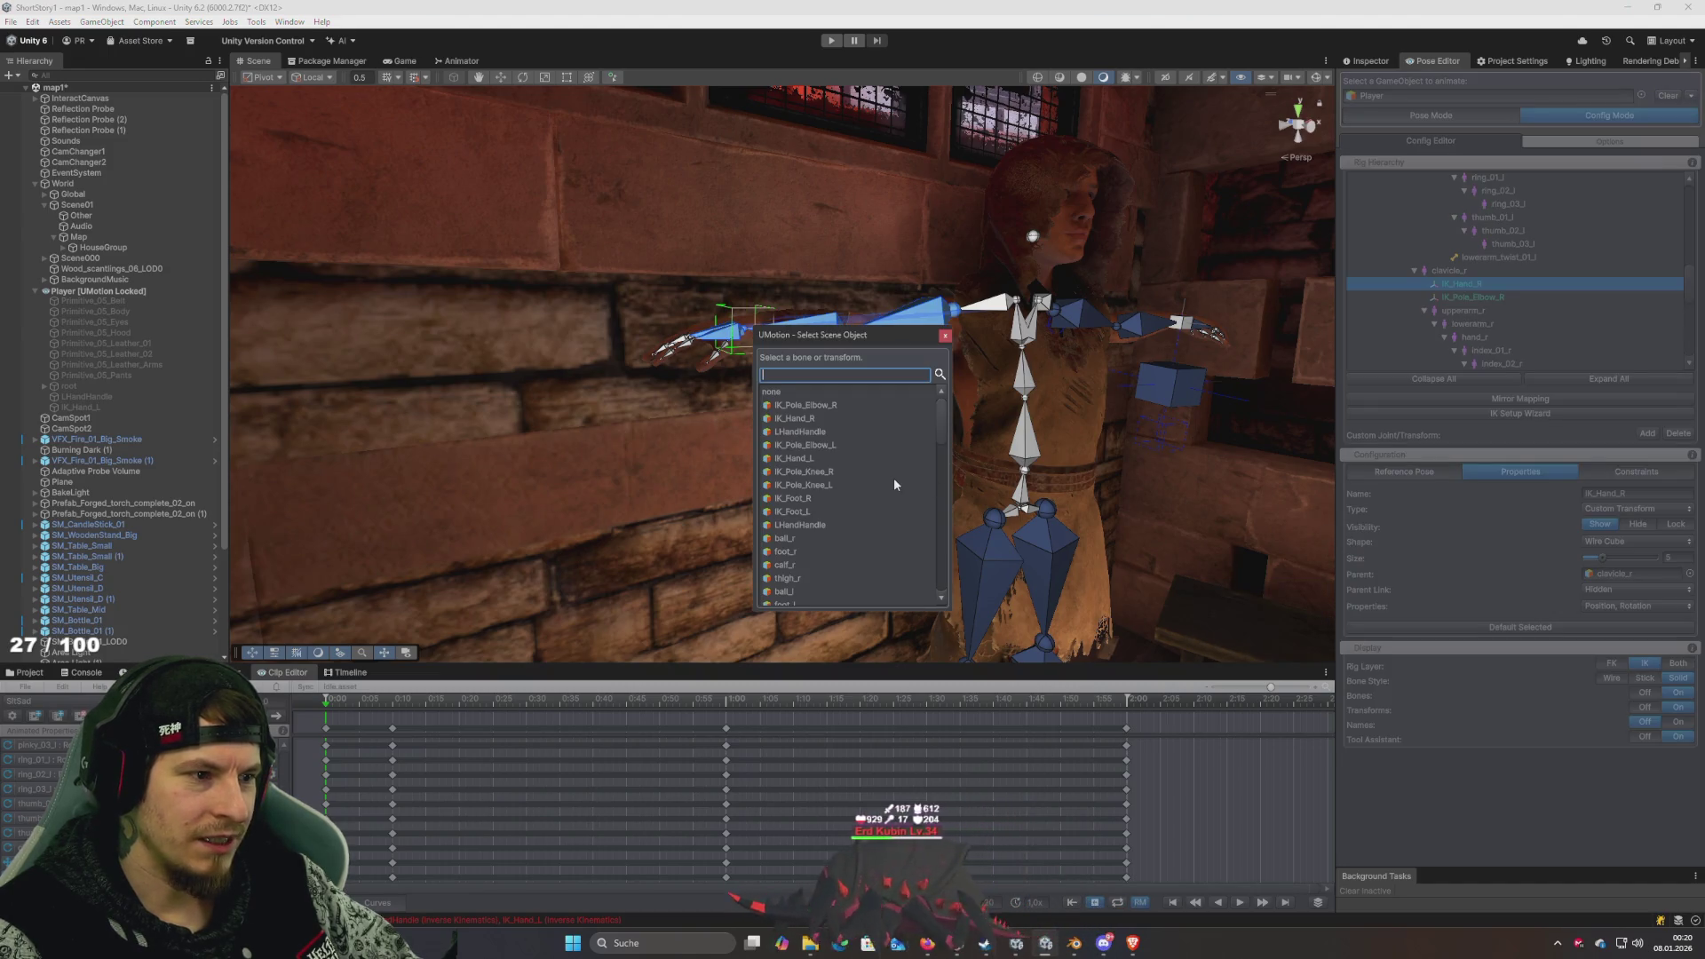
scroll(883, 533, down, 5)
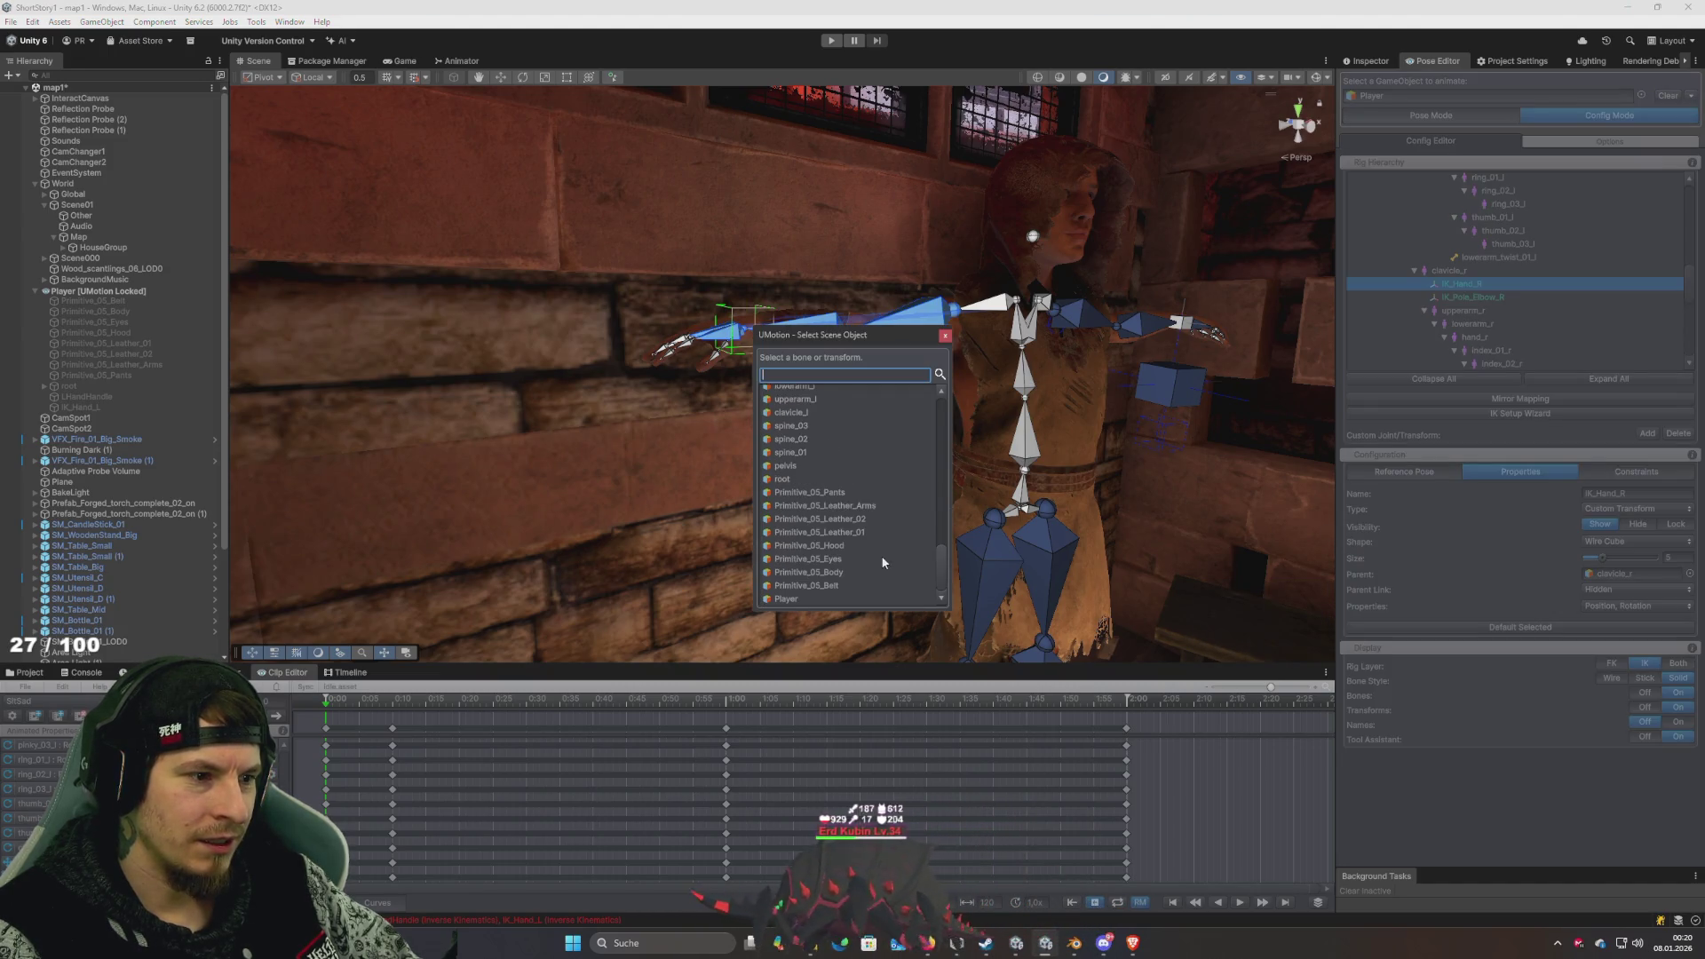
click(809, 597)
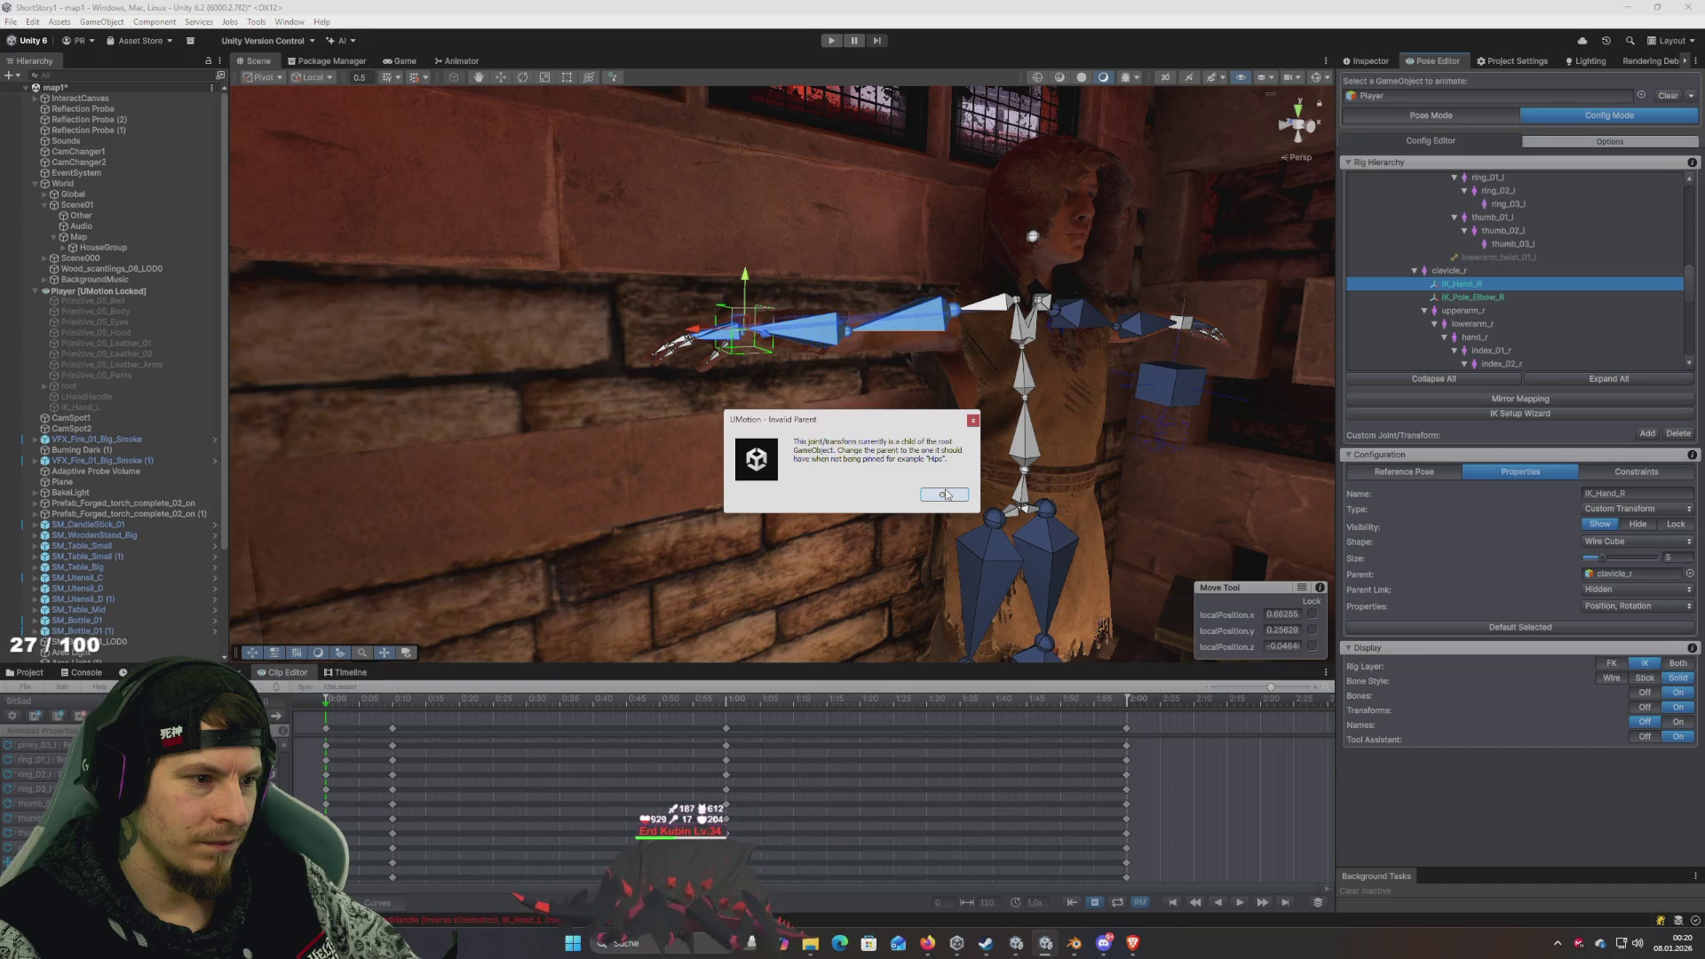
click(945, 495)
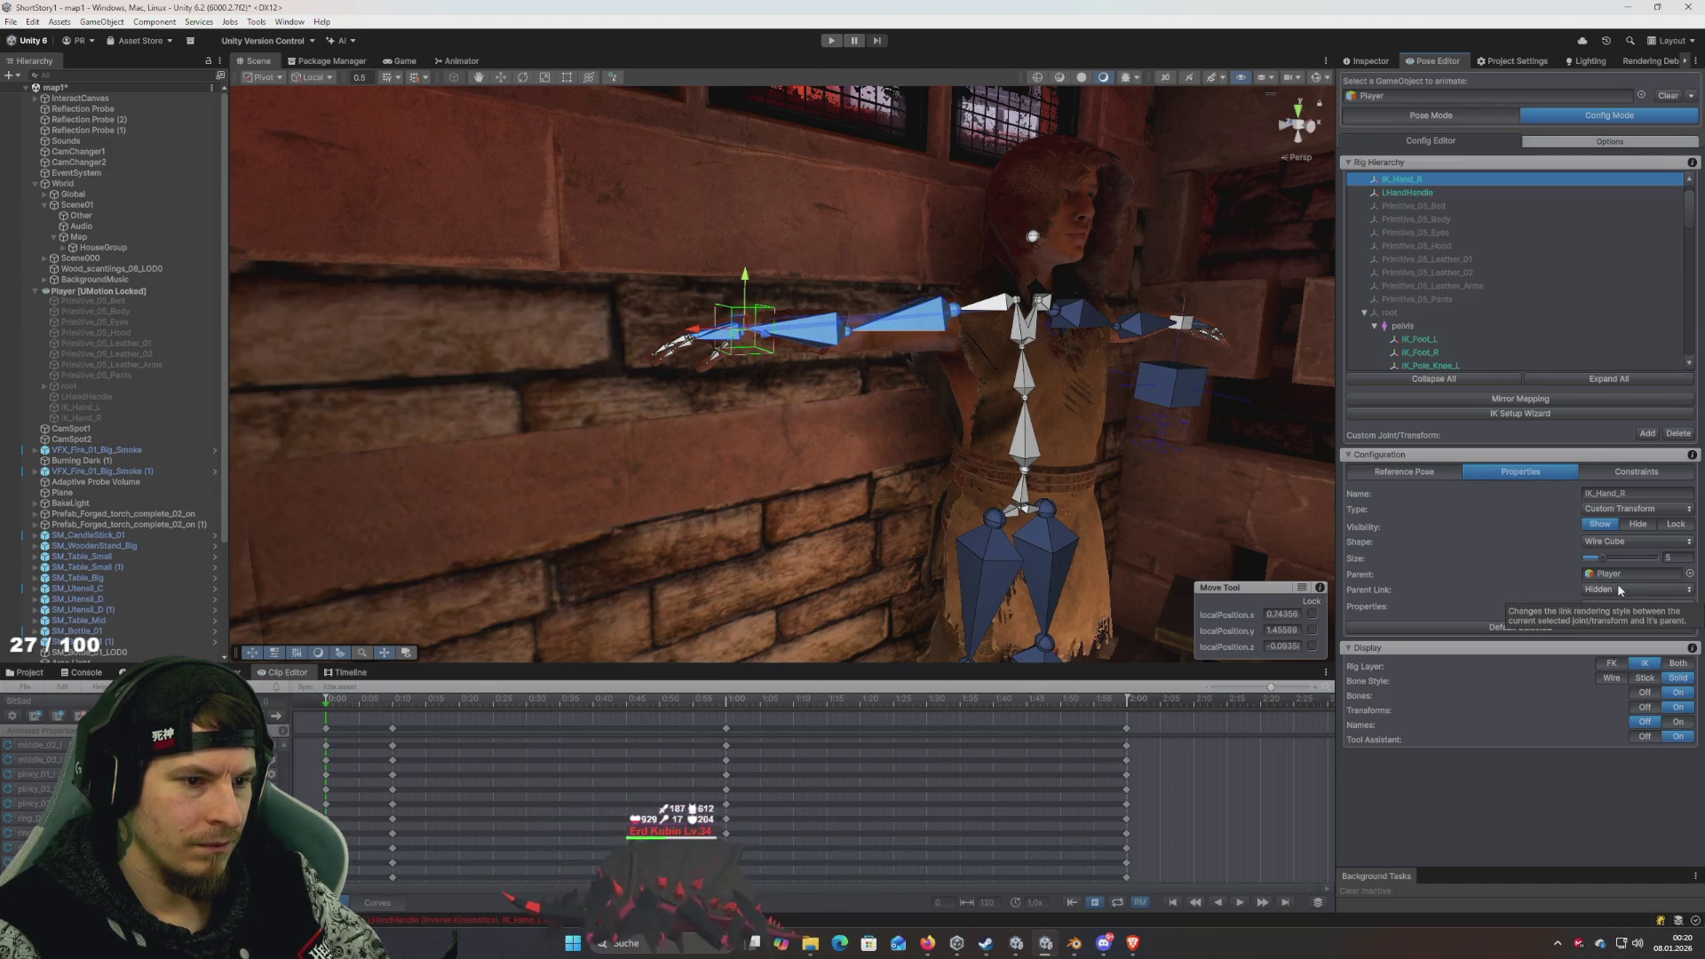
- Reselect IK_Hand_R in the rig hierarchy and turn the view around the character
scroll(1419, 259, up, 1)
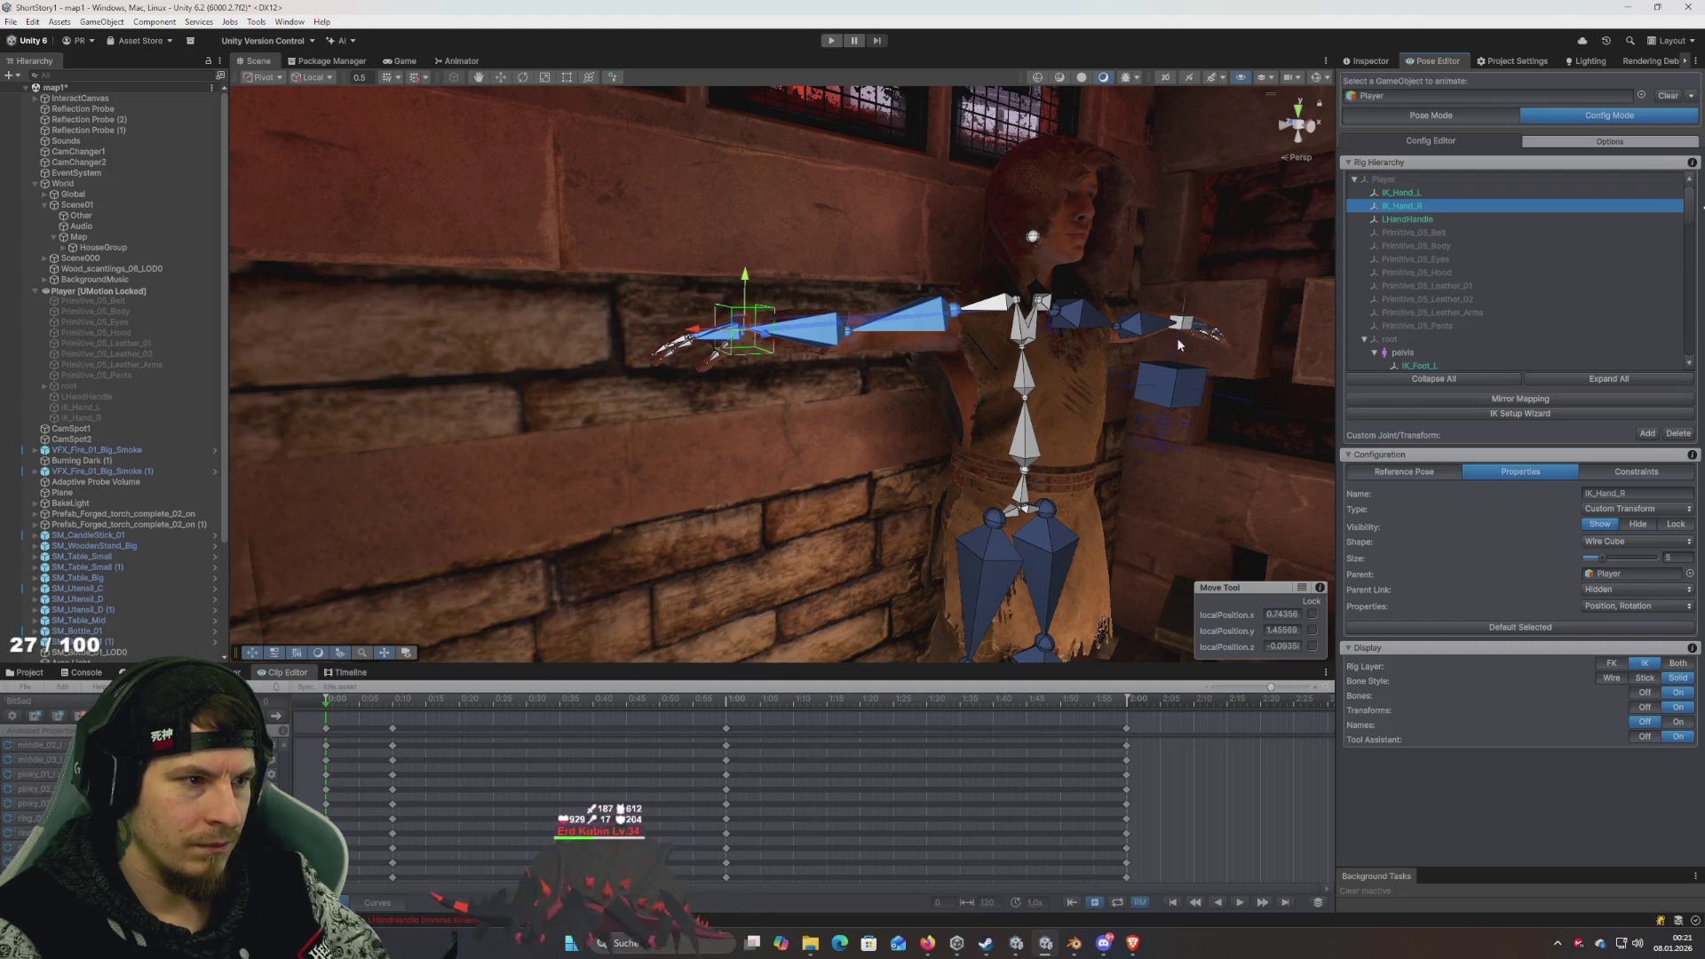
click(1403, 206)
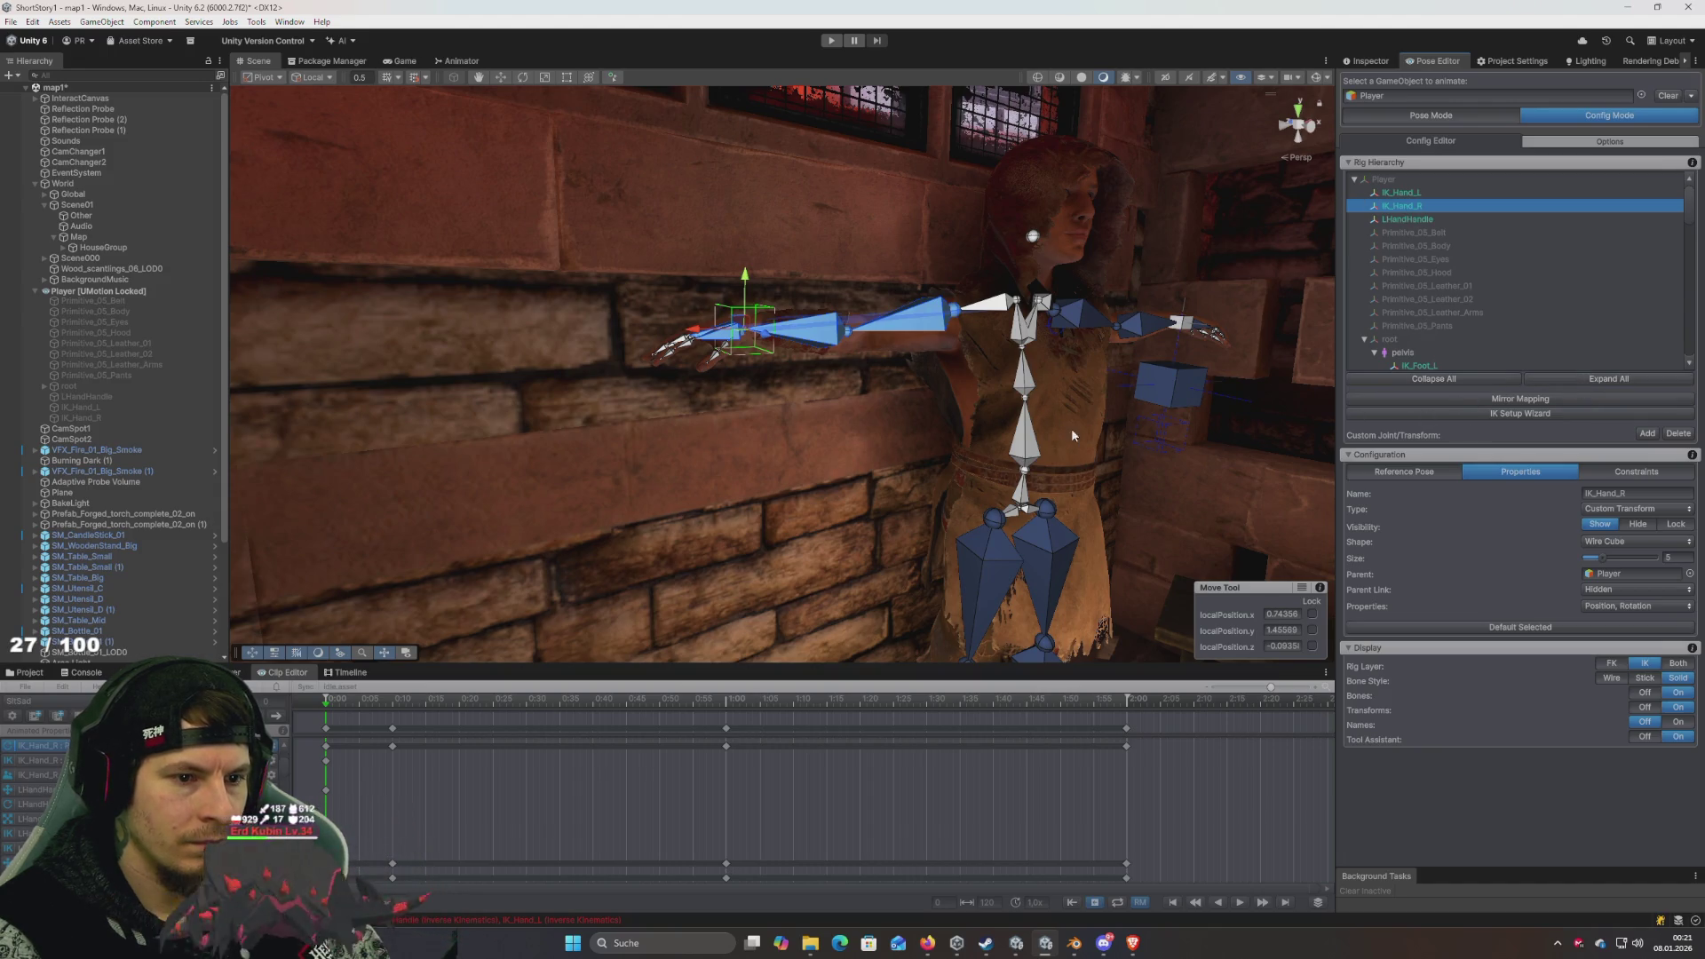
drag(1072, 435, 1213, 489)
- Set IK_Hand_R's arm IK Pole Target to None in the Constraints settings
click(1637, 476)
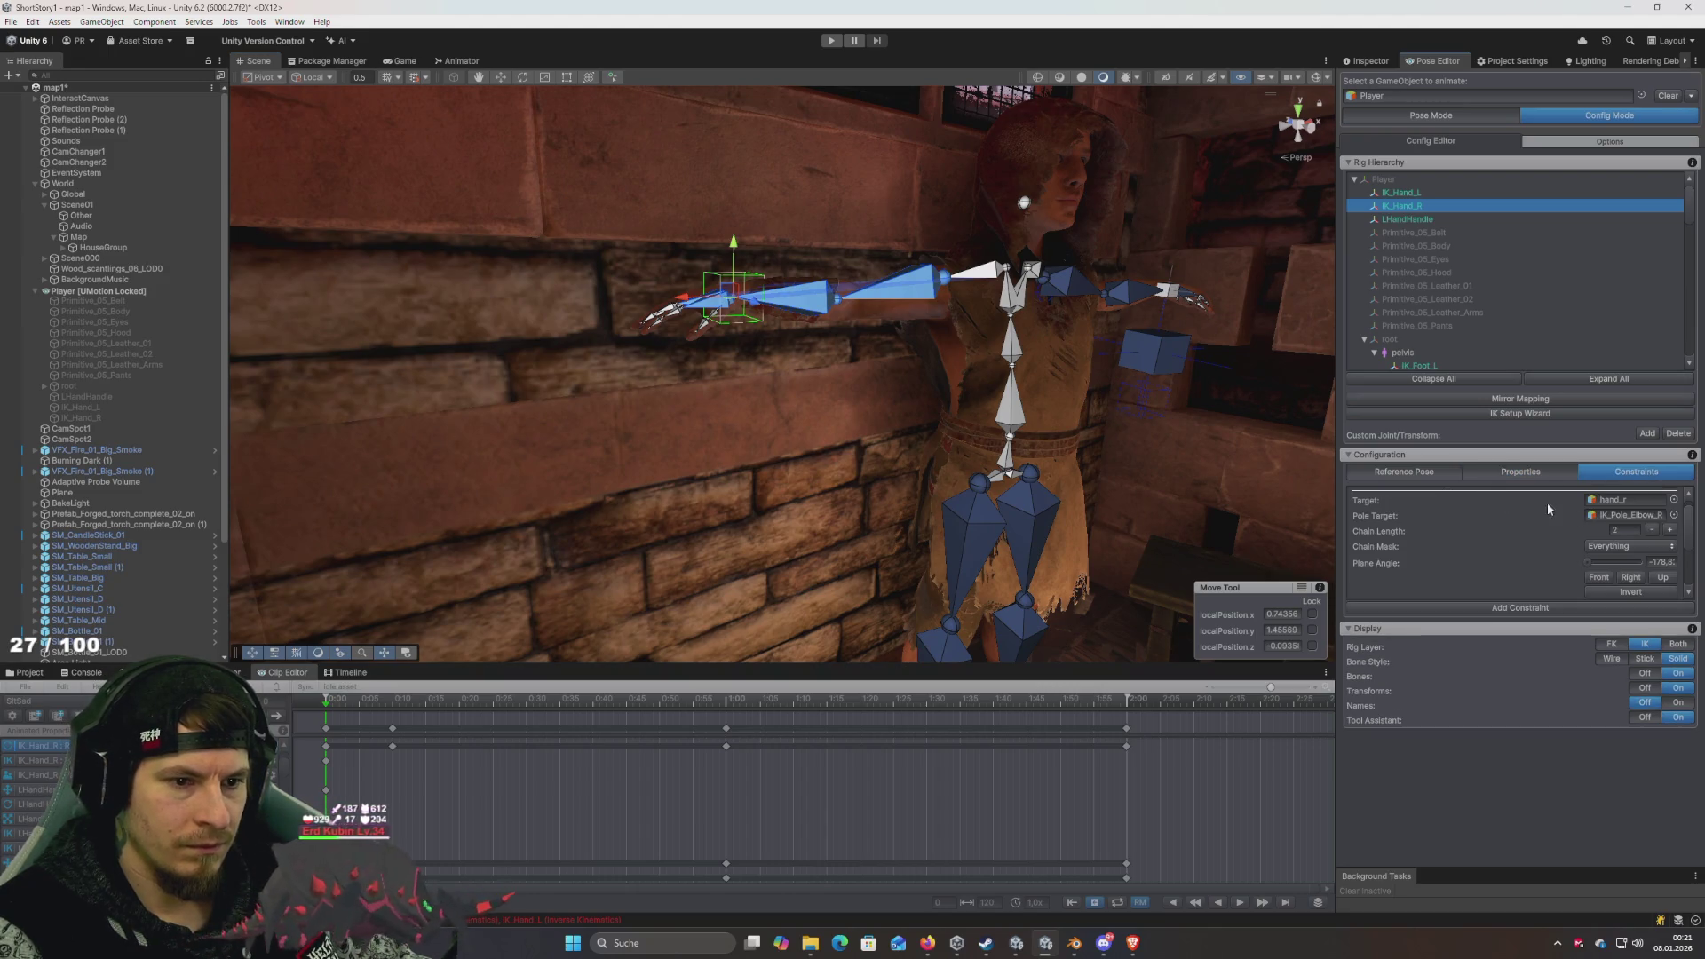
click(1674, 515)
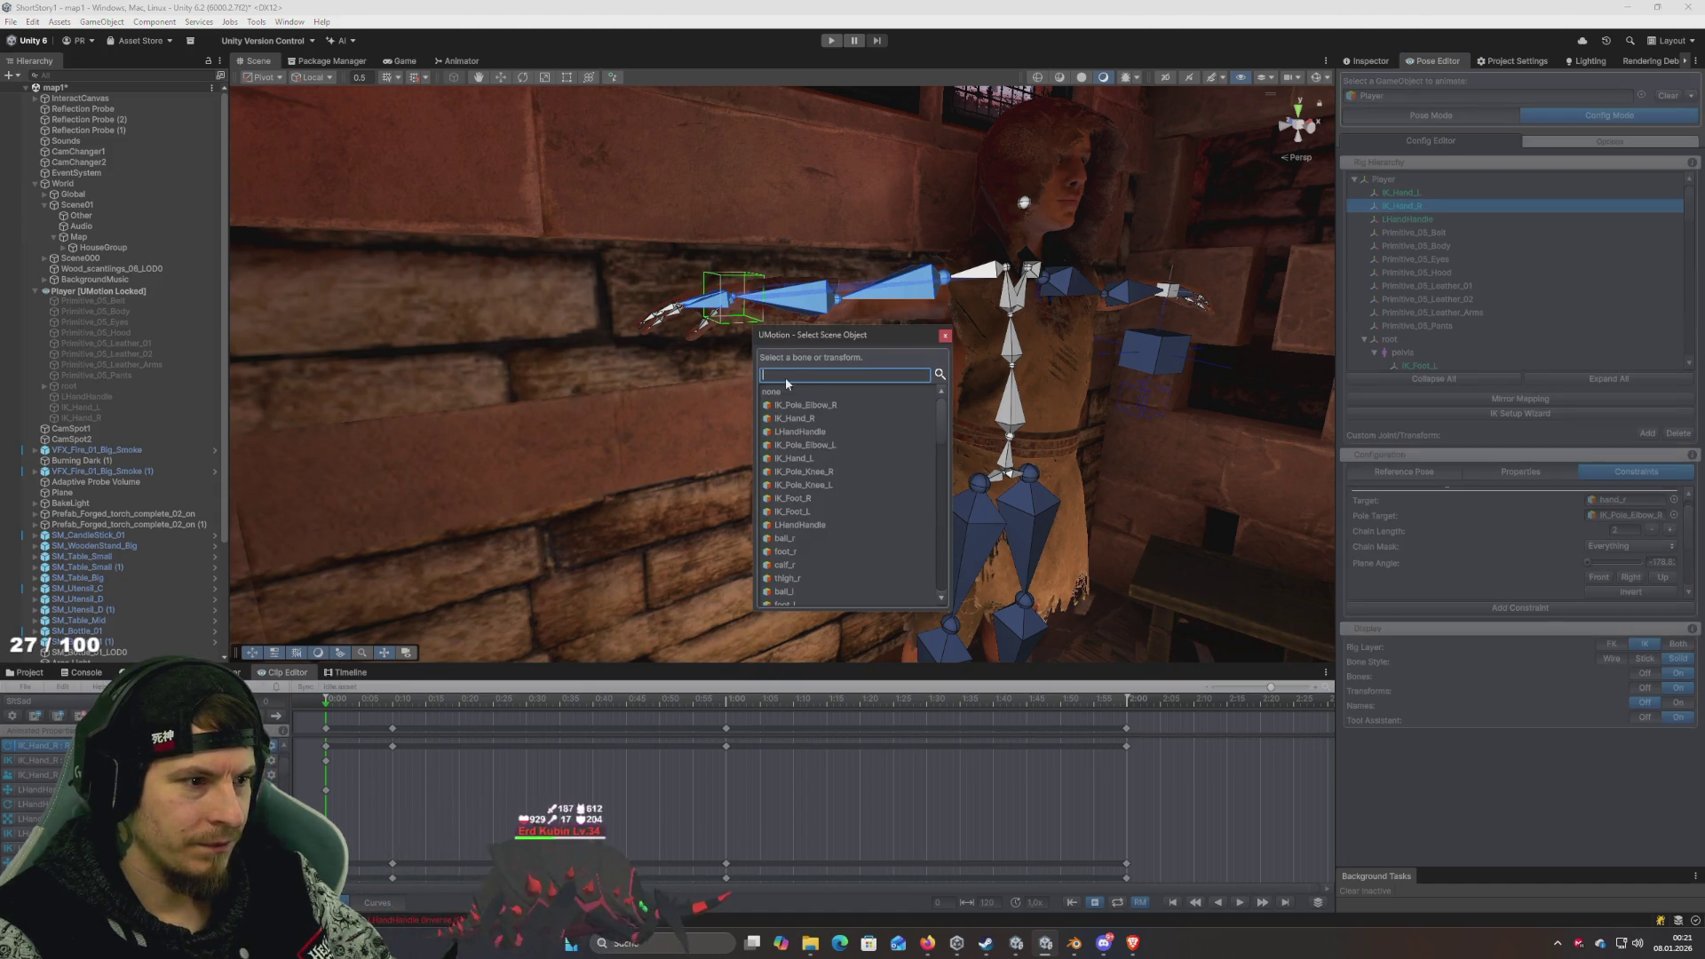
click(777, 391)
click(777, 392)
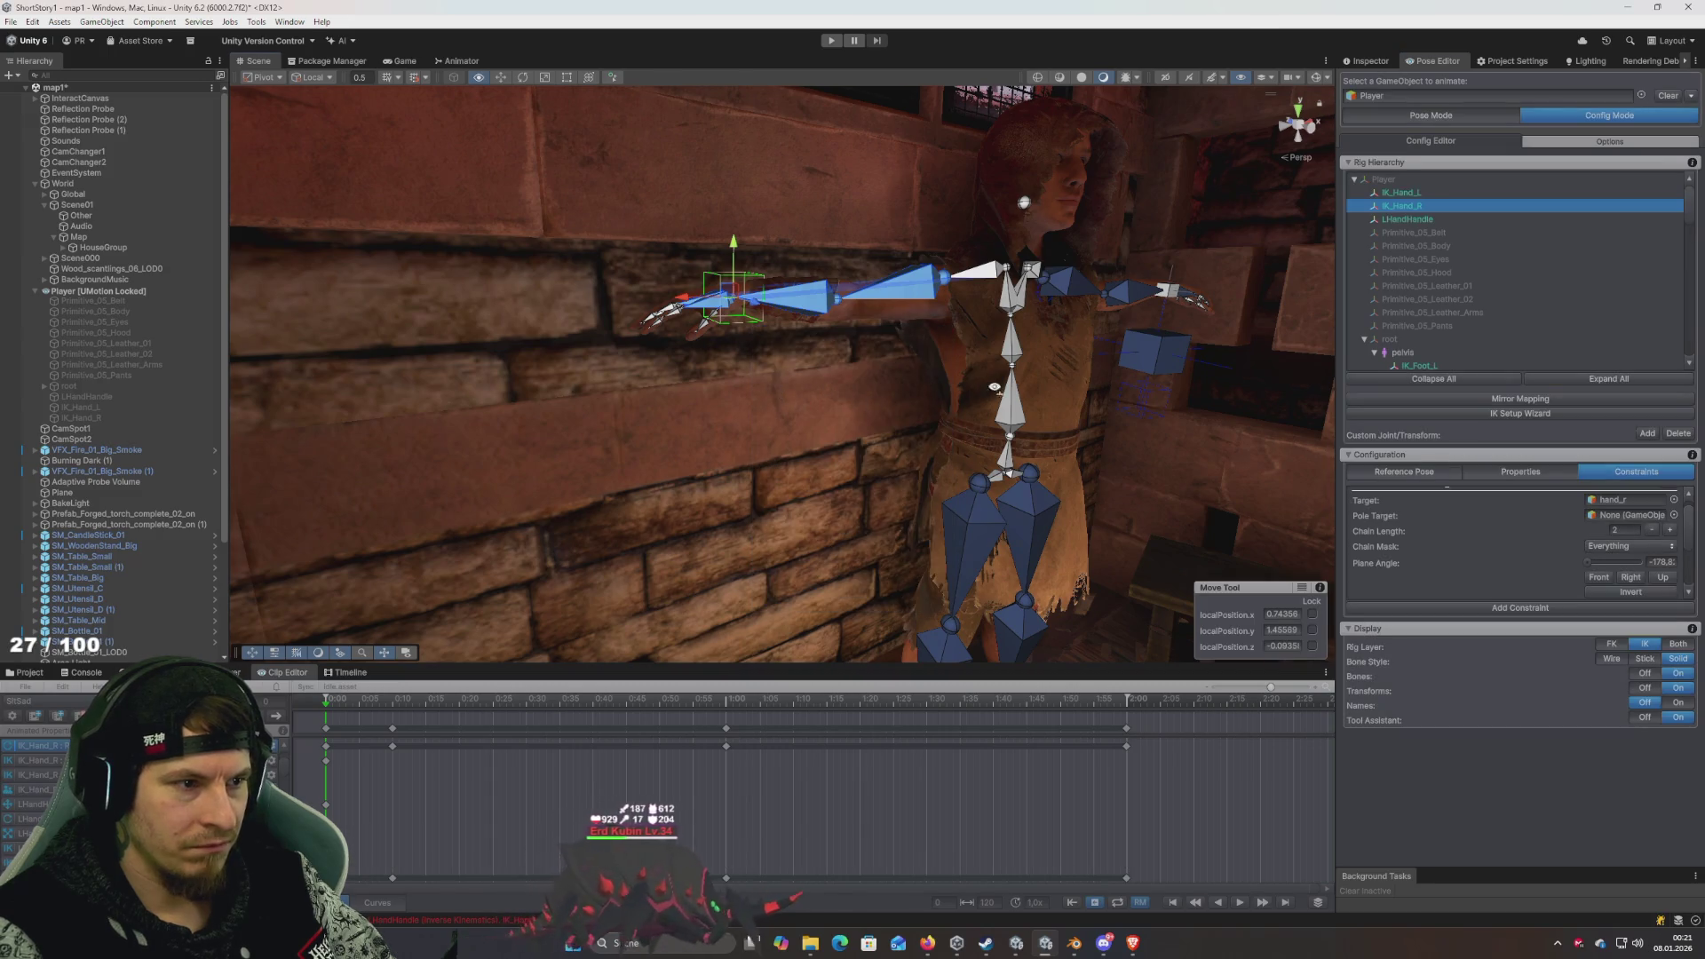
mouse_move(994, 388)
mouse_down()
mouse_move(1054, 445)
mouse_move(1097, 450)
mouse_move(1138, 417)
mouse_move(1029, 421)
mouse_up()
- Remove IK_Hand_R's Child Of constraint and return to Pose Mode
scroll(1605, 552, down, 2)
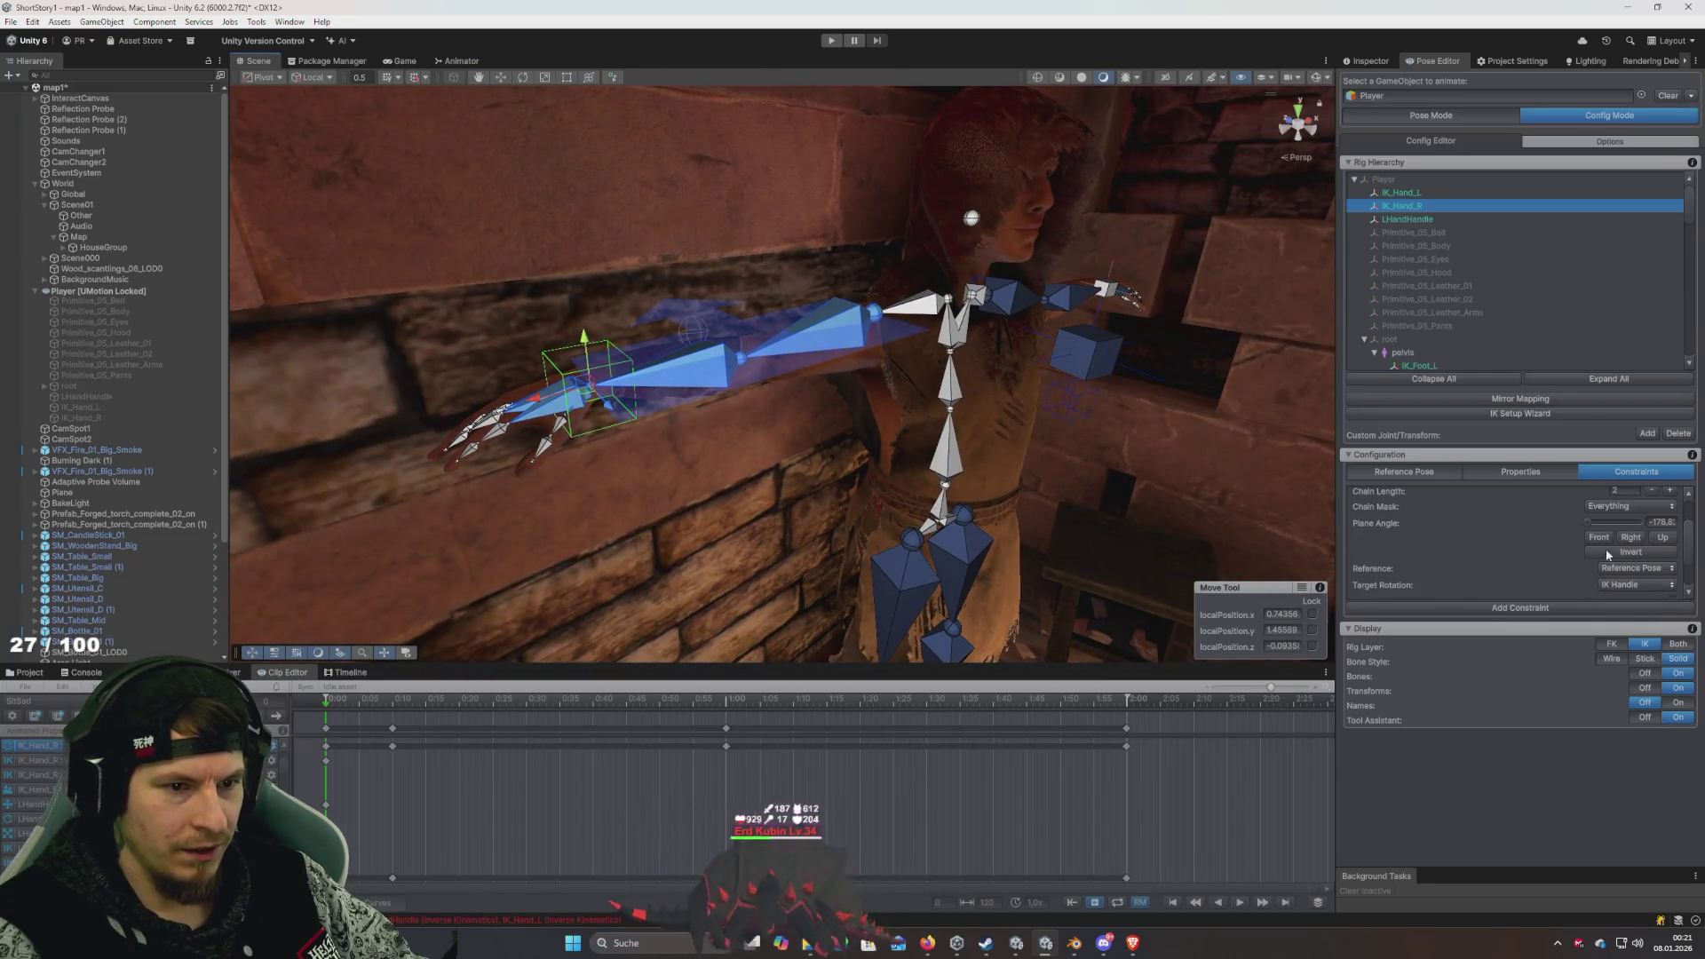
scroll(1559, 551, down, 2)
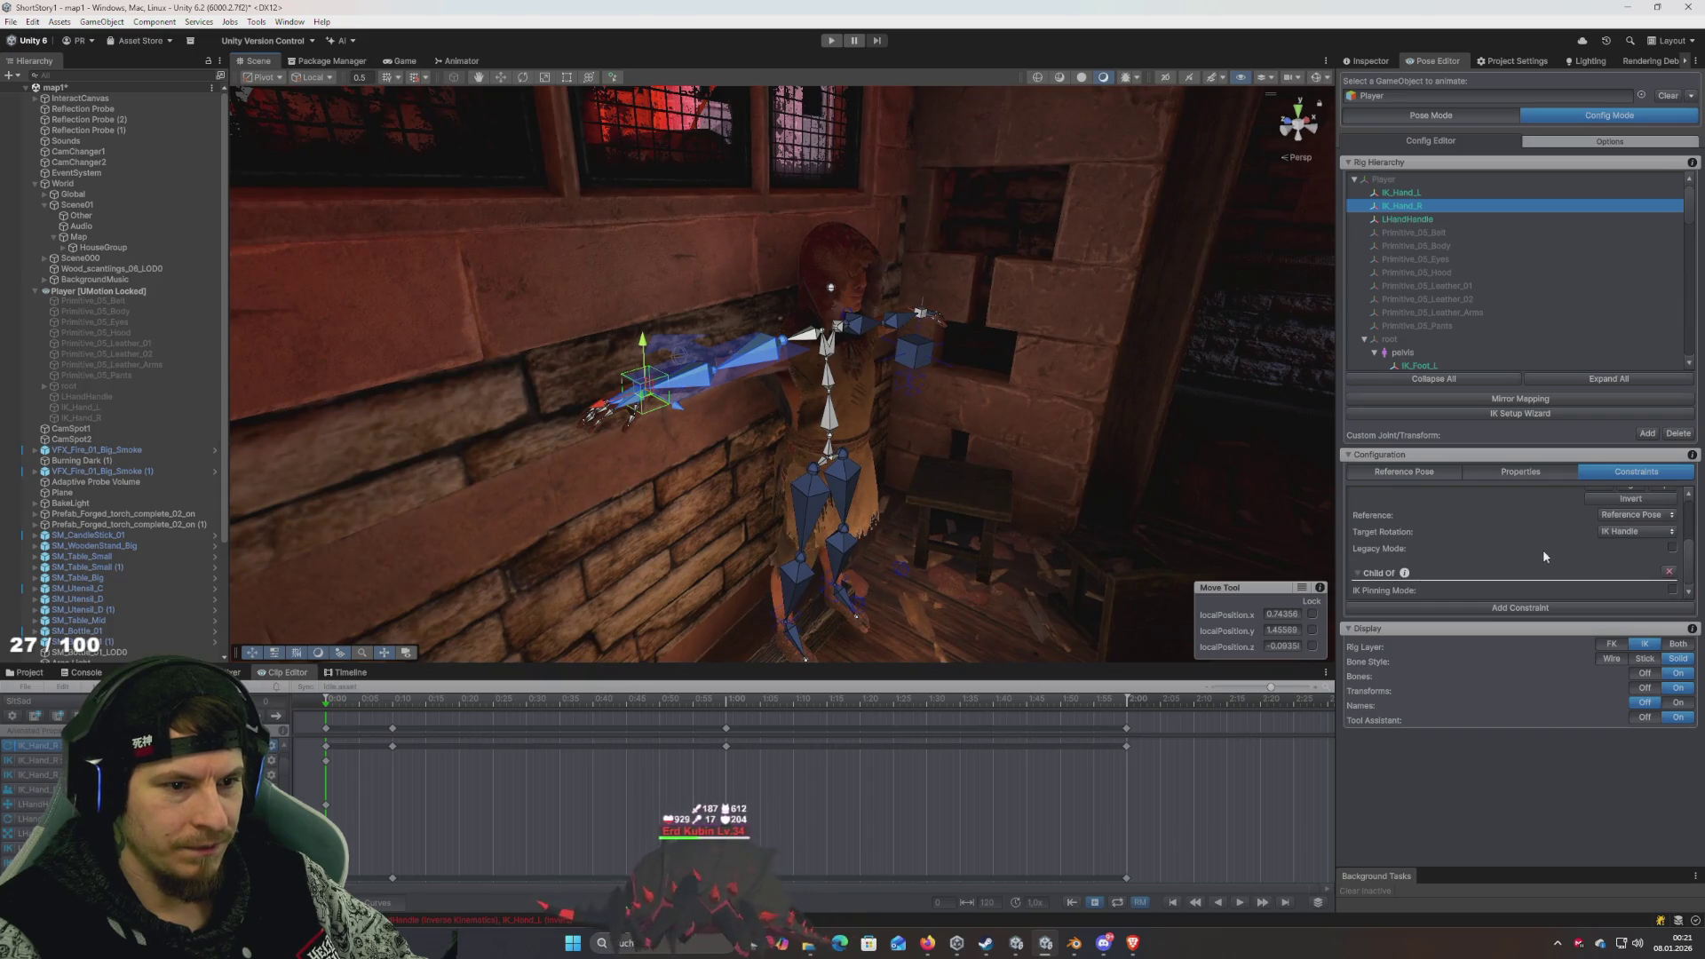
click(1638, 531)
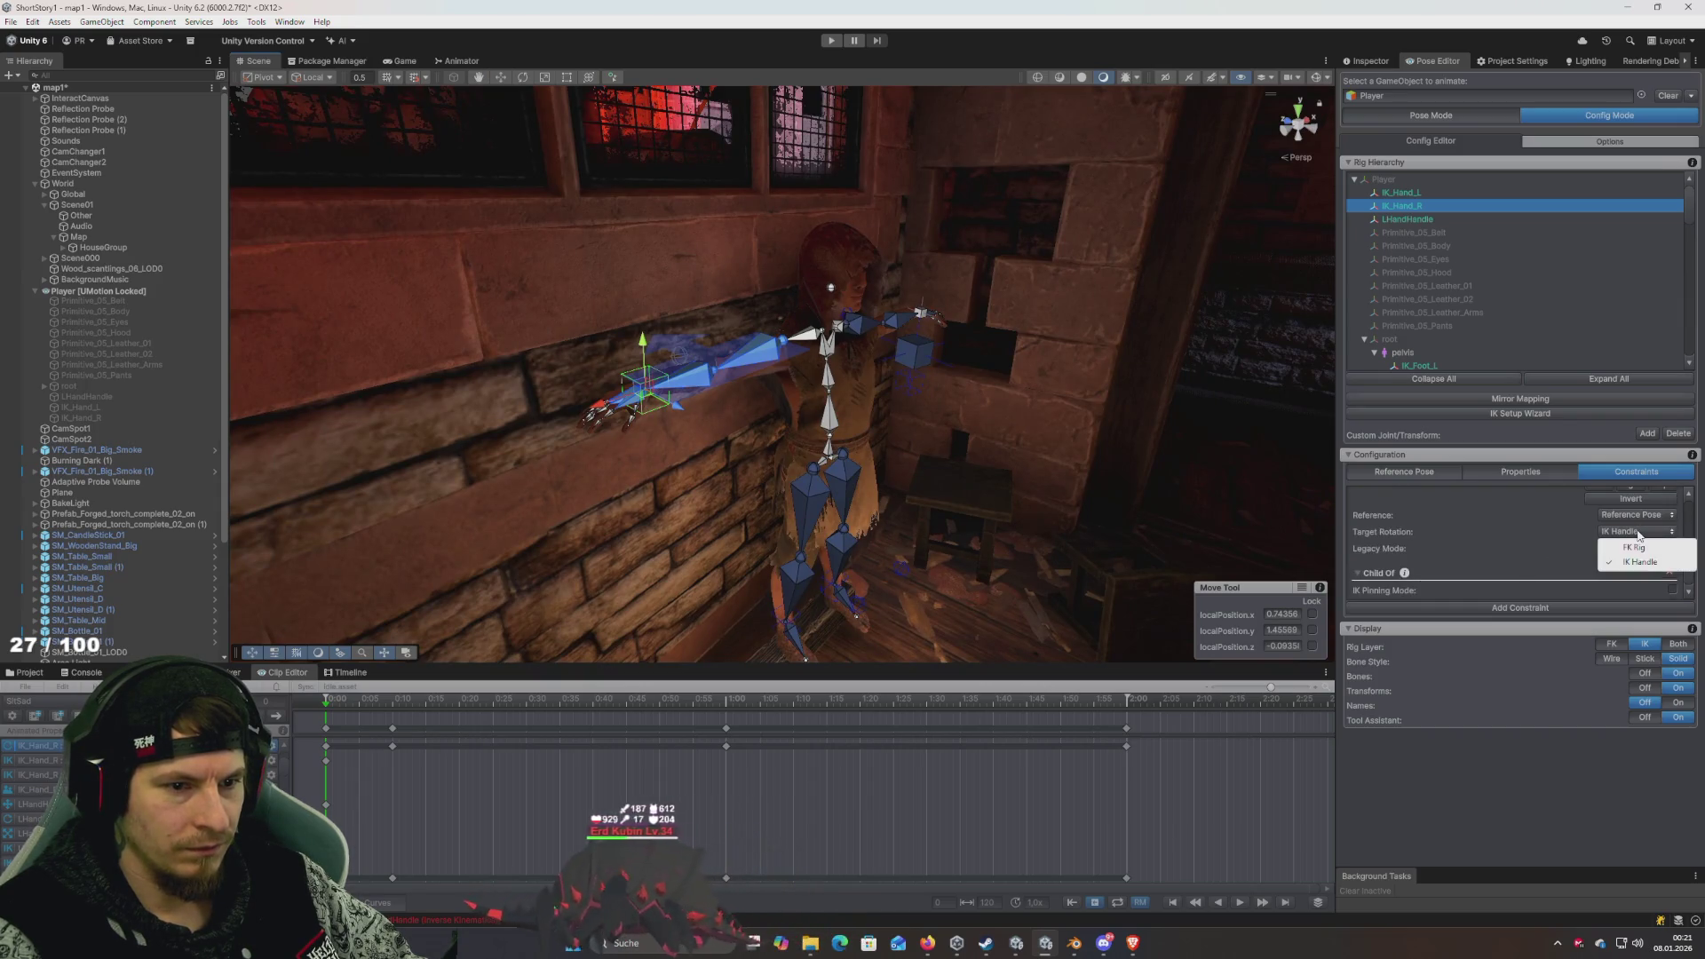
drag(1091, 447, 1078, 448)
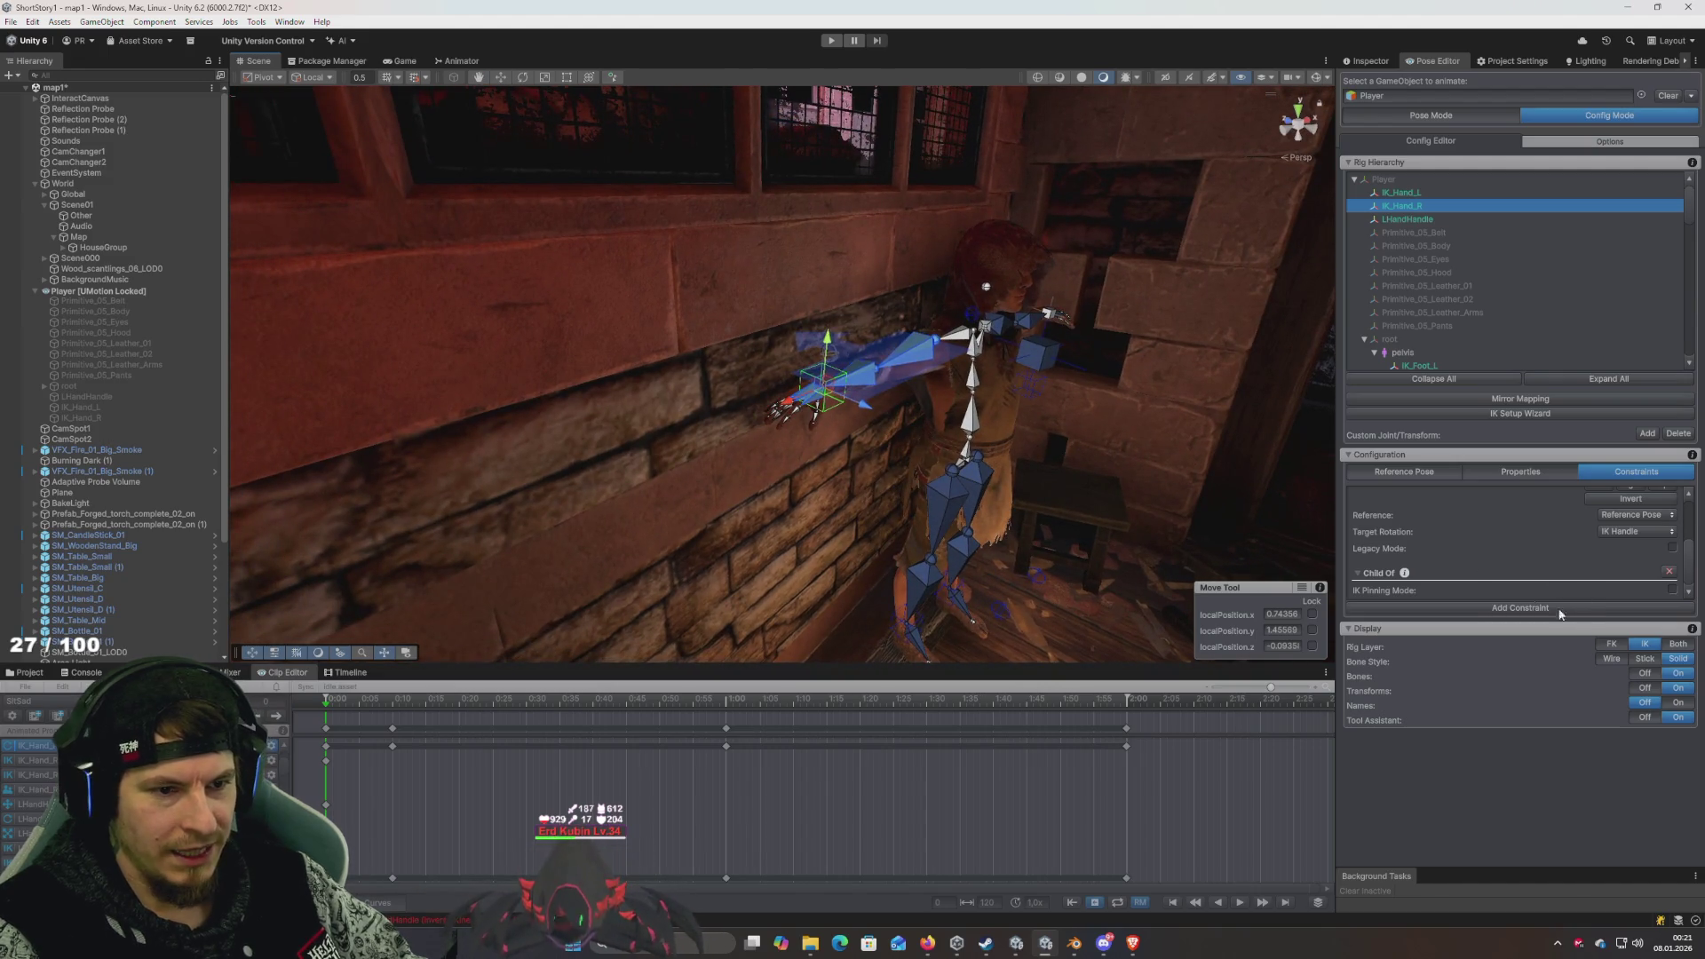
click(1670, 572)
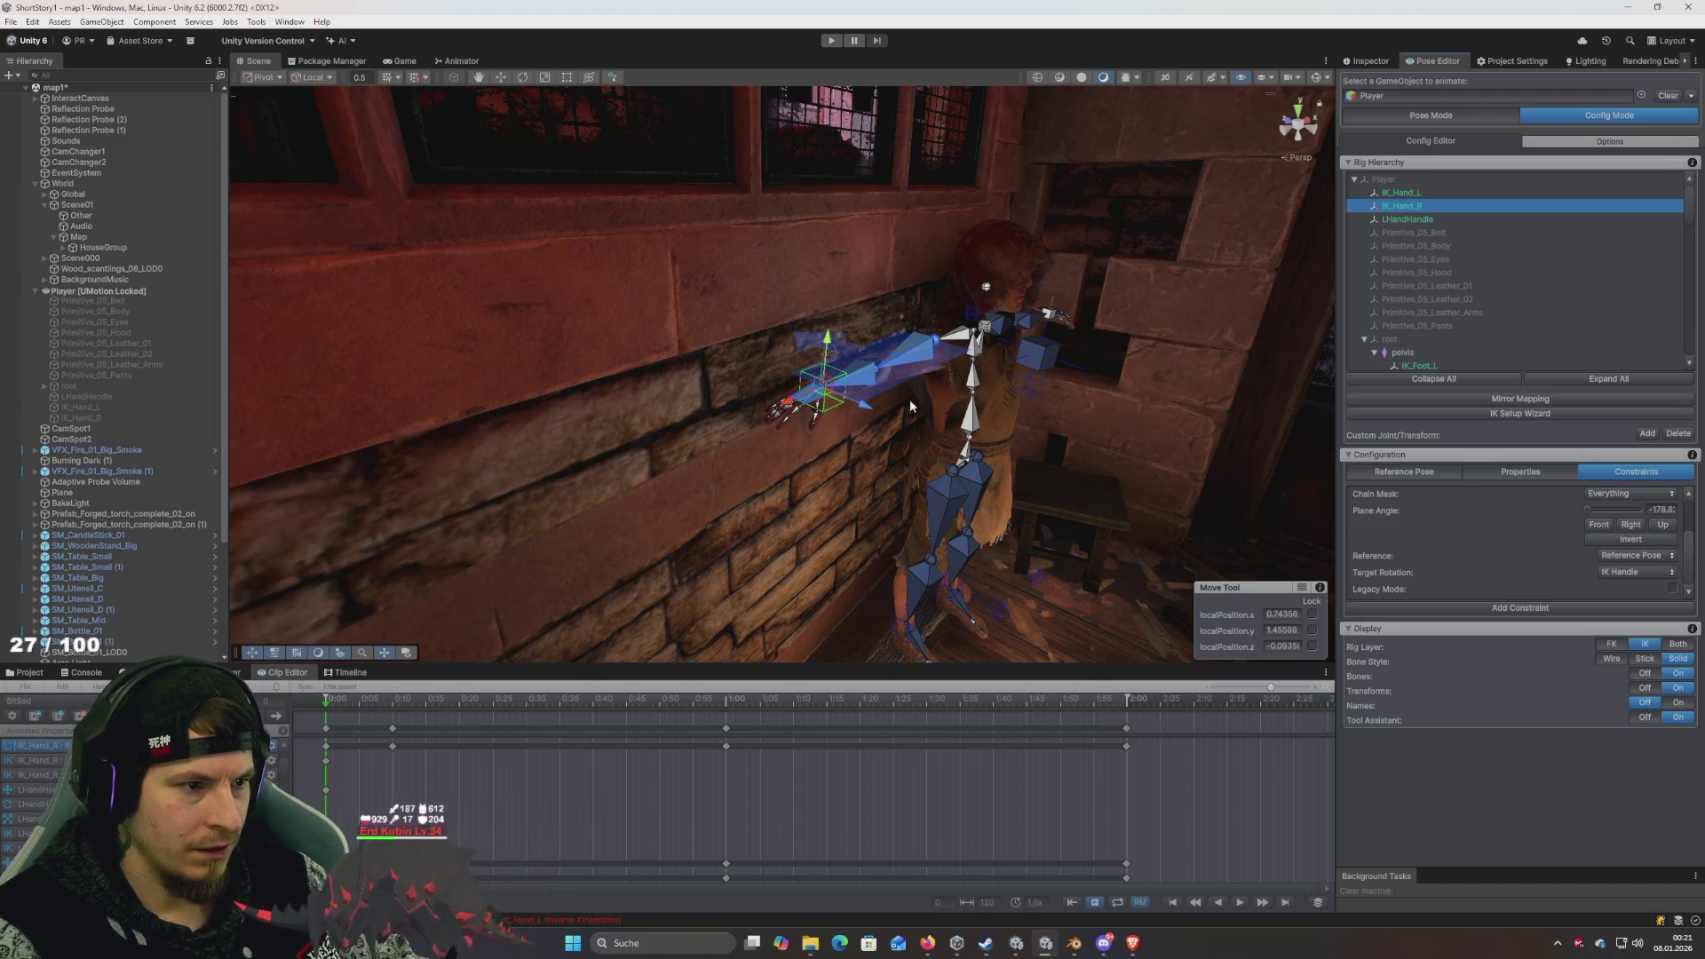
click(1431, 115)
- Frame IK_Hand_R and move it so the right hand rests on the knee
drag(888, 399, 877, 457)
key(f)
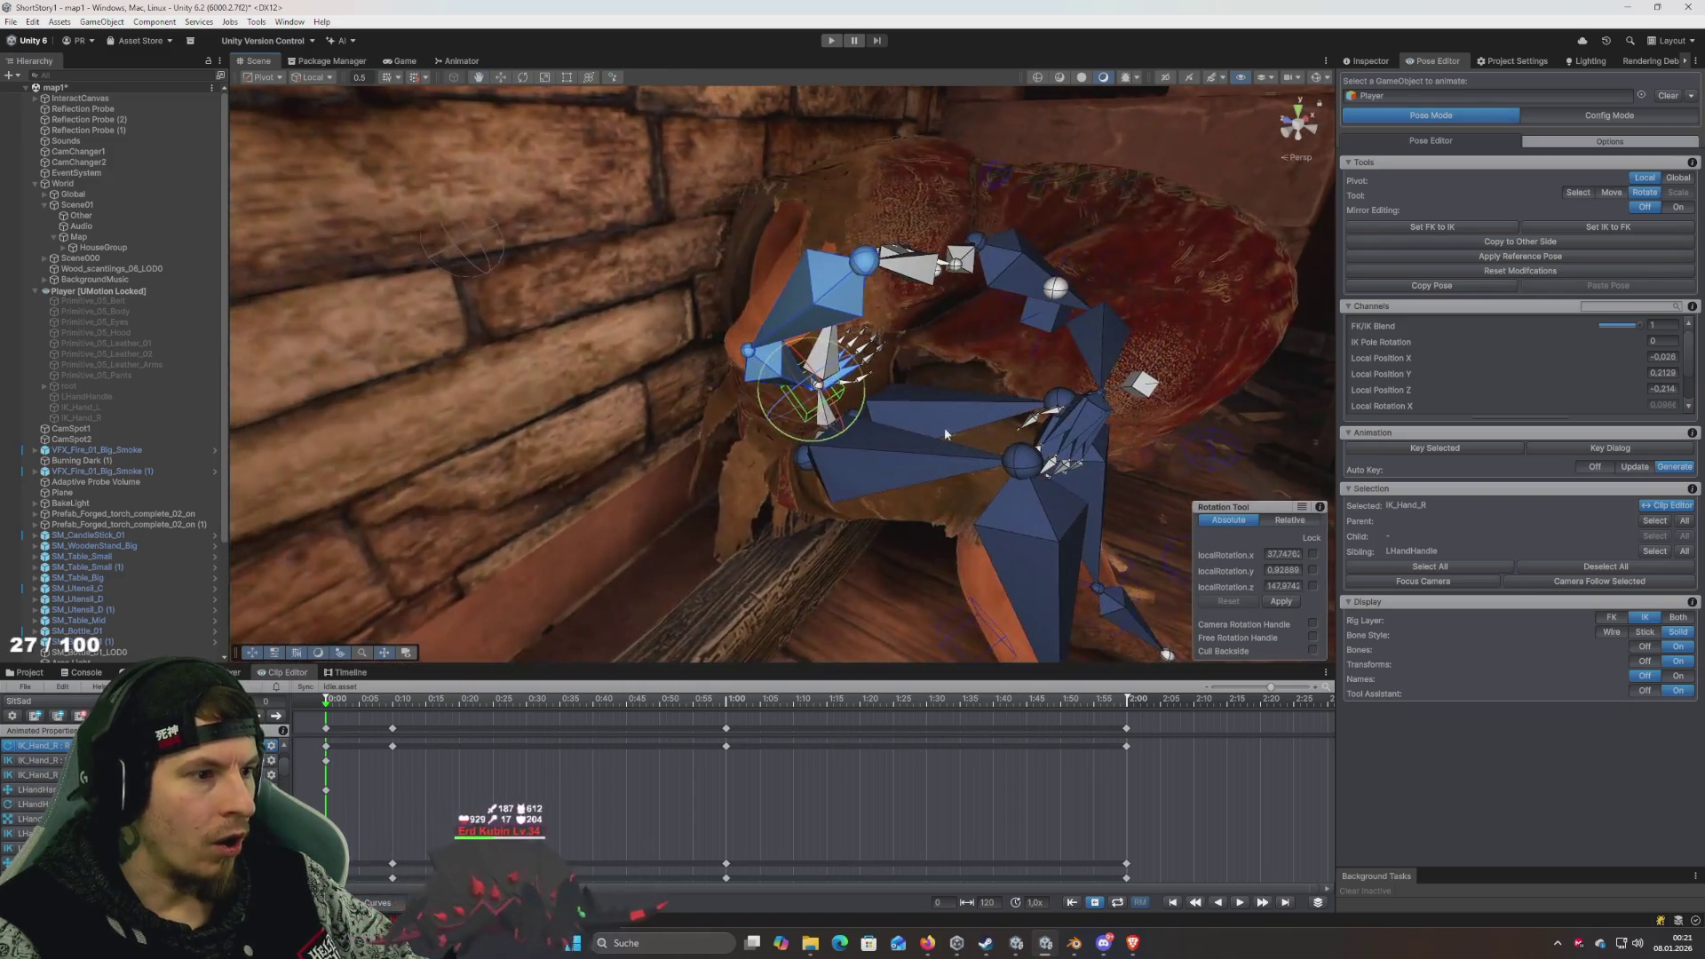
mouse_move(852, 409)
mouse_down()
mouse_move(943, 376)
mouse_move(986, 417)
mouse_move(857, 462)
mouse_up()
key(w)
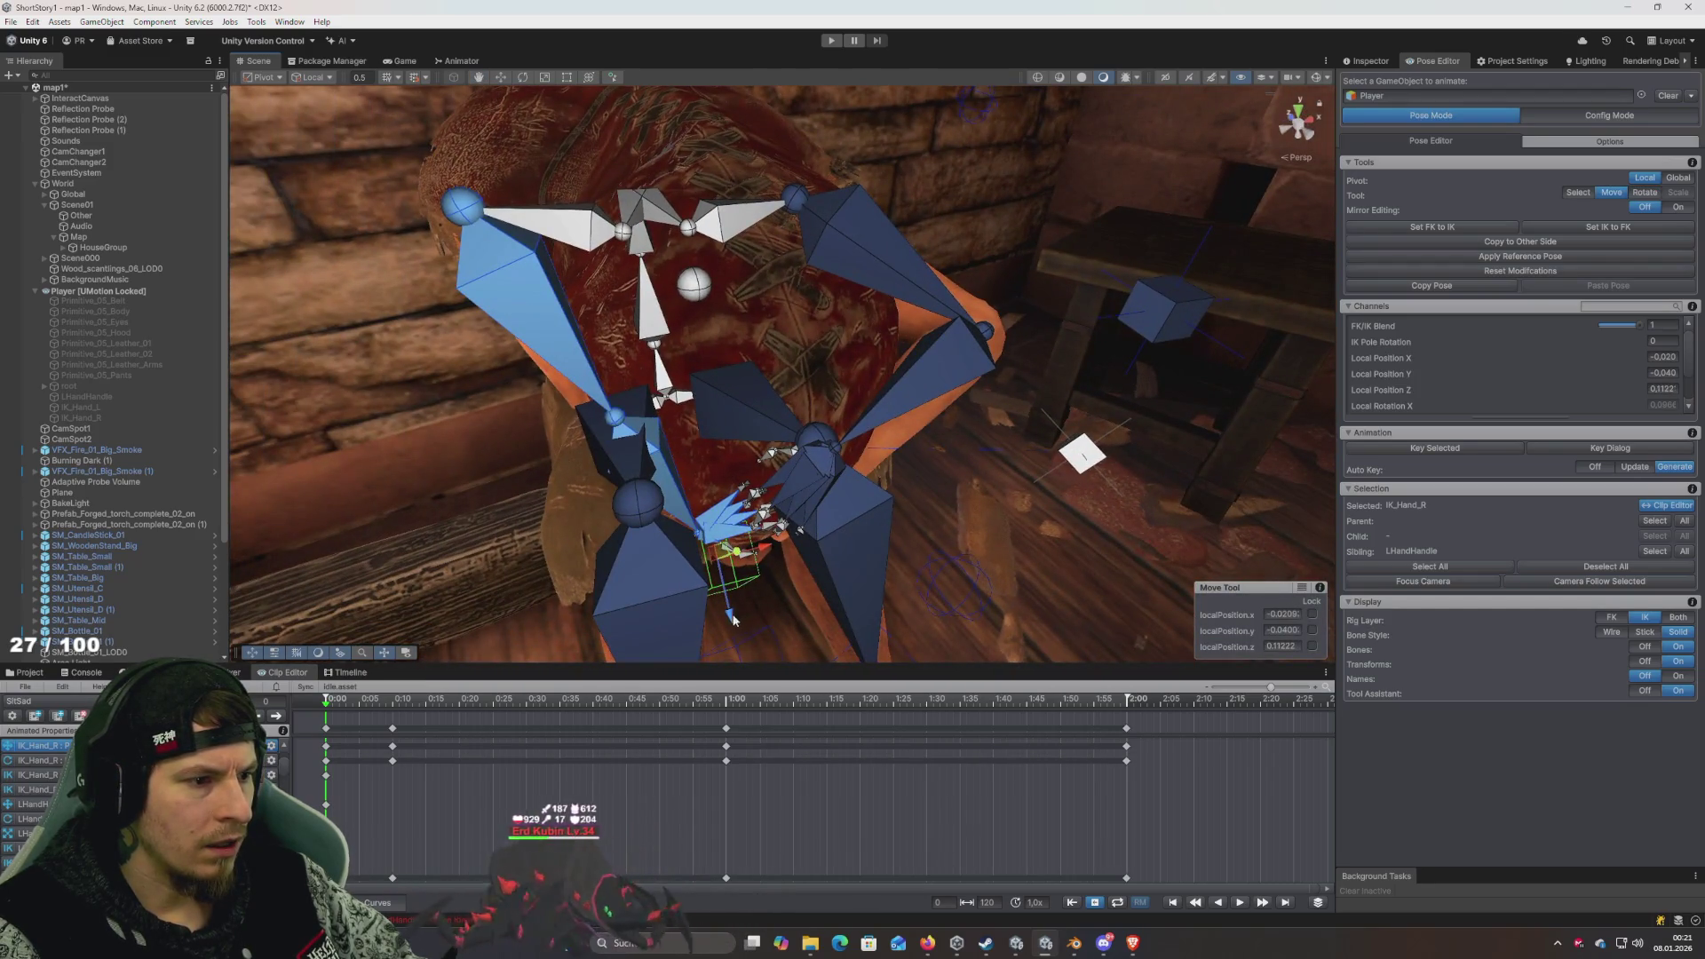
mouse_move(734, 619)
mouse_down()
mouse_move(799, 488)
mouse_move(761, 609)
mouse_move(696, 449)
mouse_move(722, 409)
mouse_move(586, 249)
mouse_move(568, 276)
mouse_up()
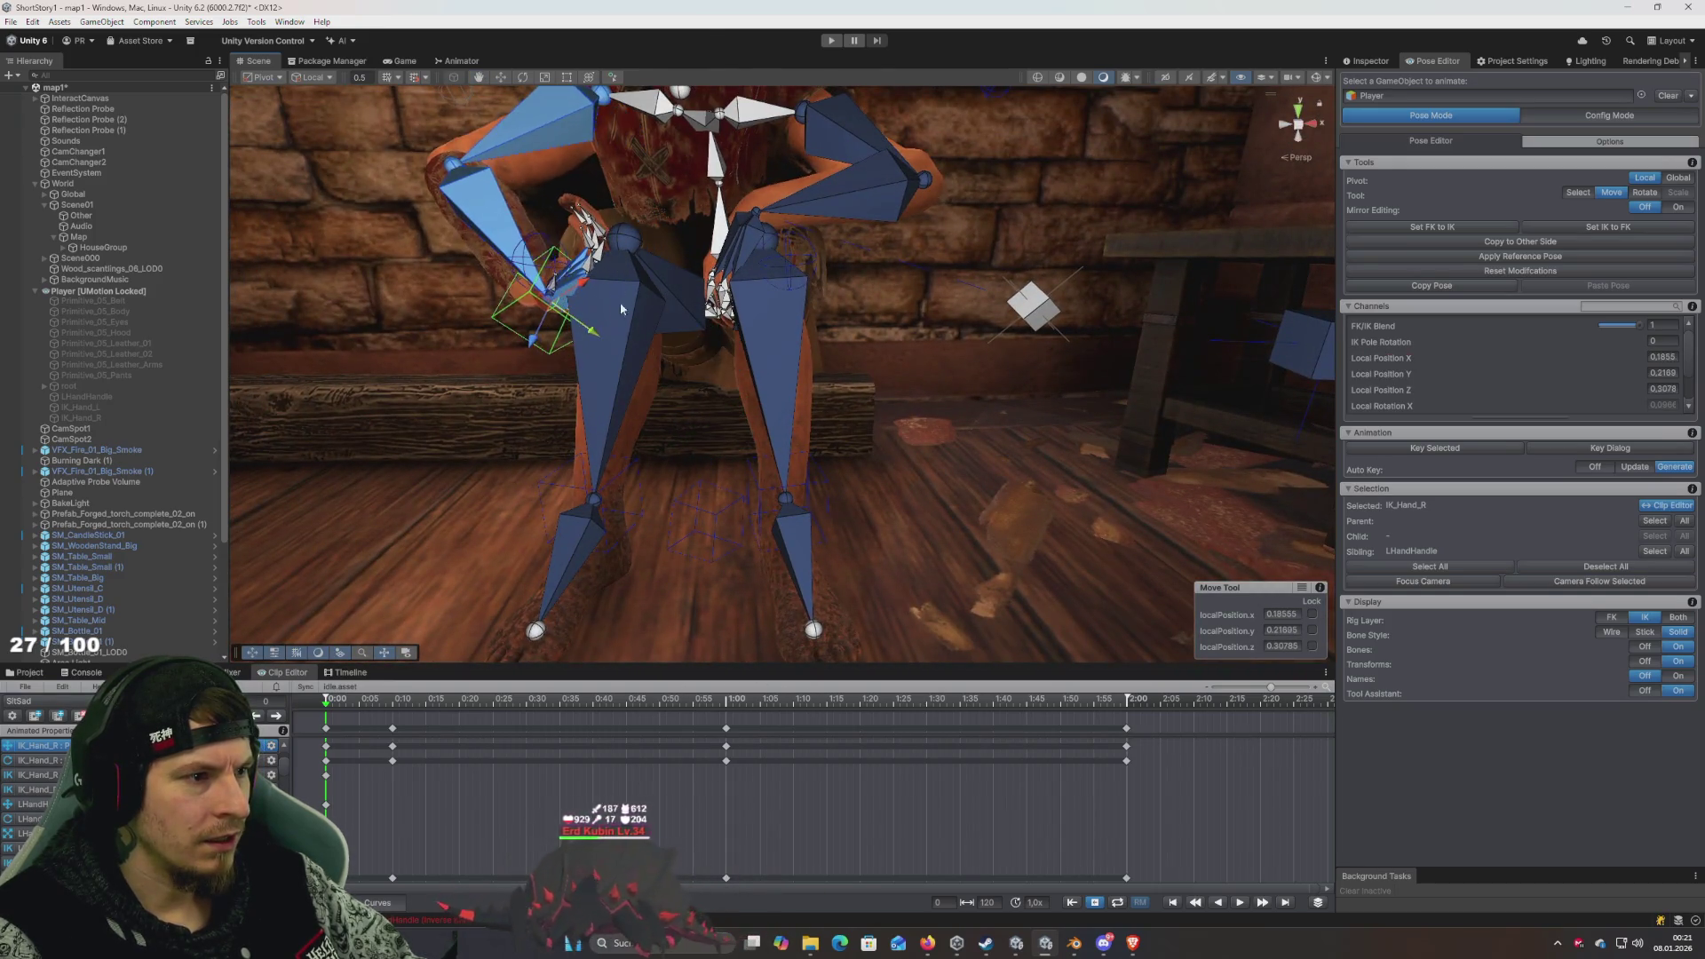
mouse_move(622, 355)
mouse_down()
mouse_move(755, 426)
mouse_move(769, 325)
mouse_move(746, 309)
mouse_move(765, 320)
mouse_up()
- Rotate spine_02 to bend the upper body further forward over the lap
click(757, 324)
key(e)
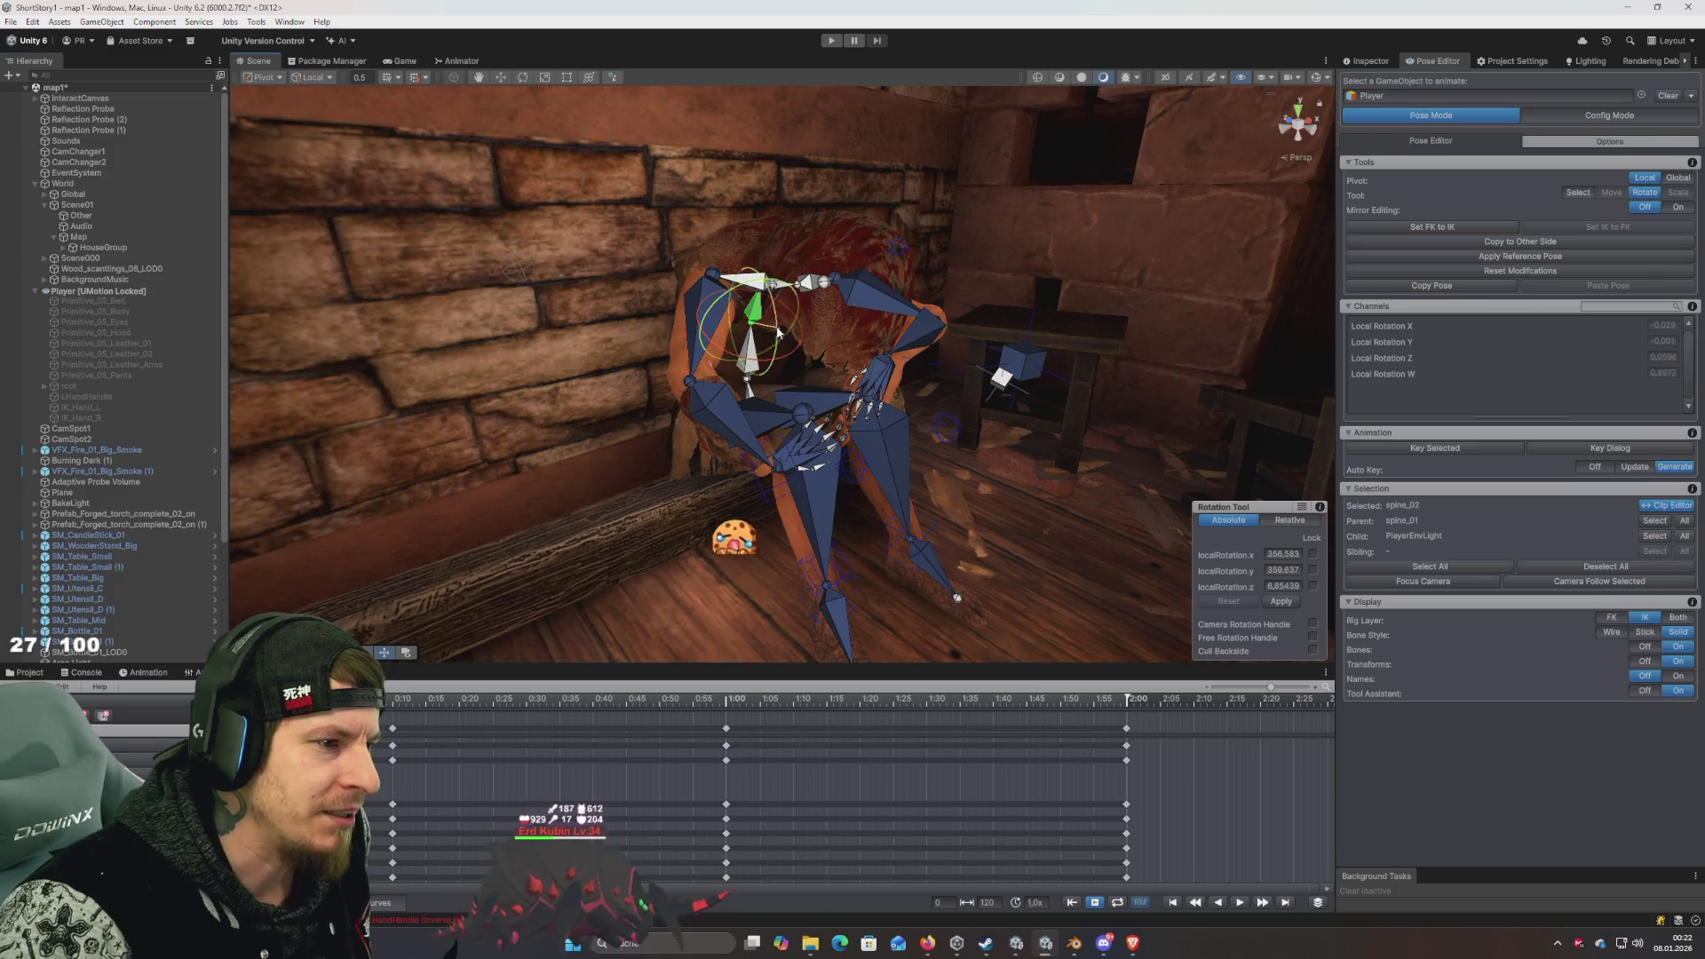
mouse_move(778, 332)
mouse_down()
mouse_move(750, 324)
mouse_move(753, 270)
mouse_move(716, 169)
mouse_move(694, 156)
mouse_move(805, 565)
mouse_move(807, 546)
mouse_up()
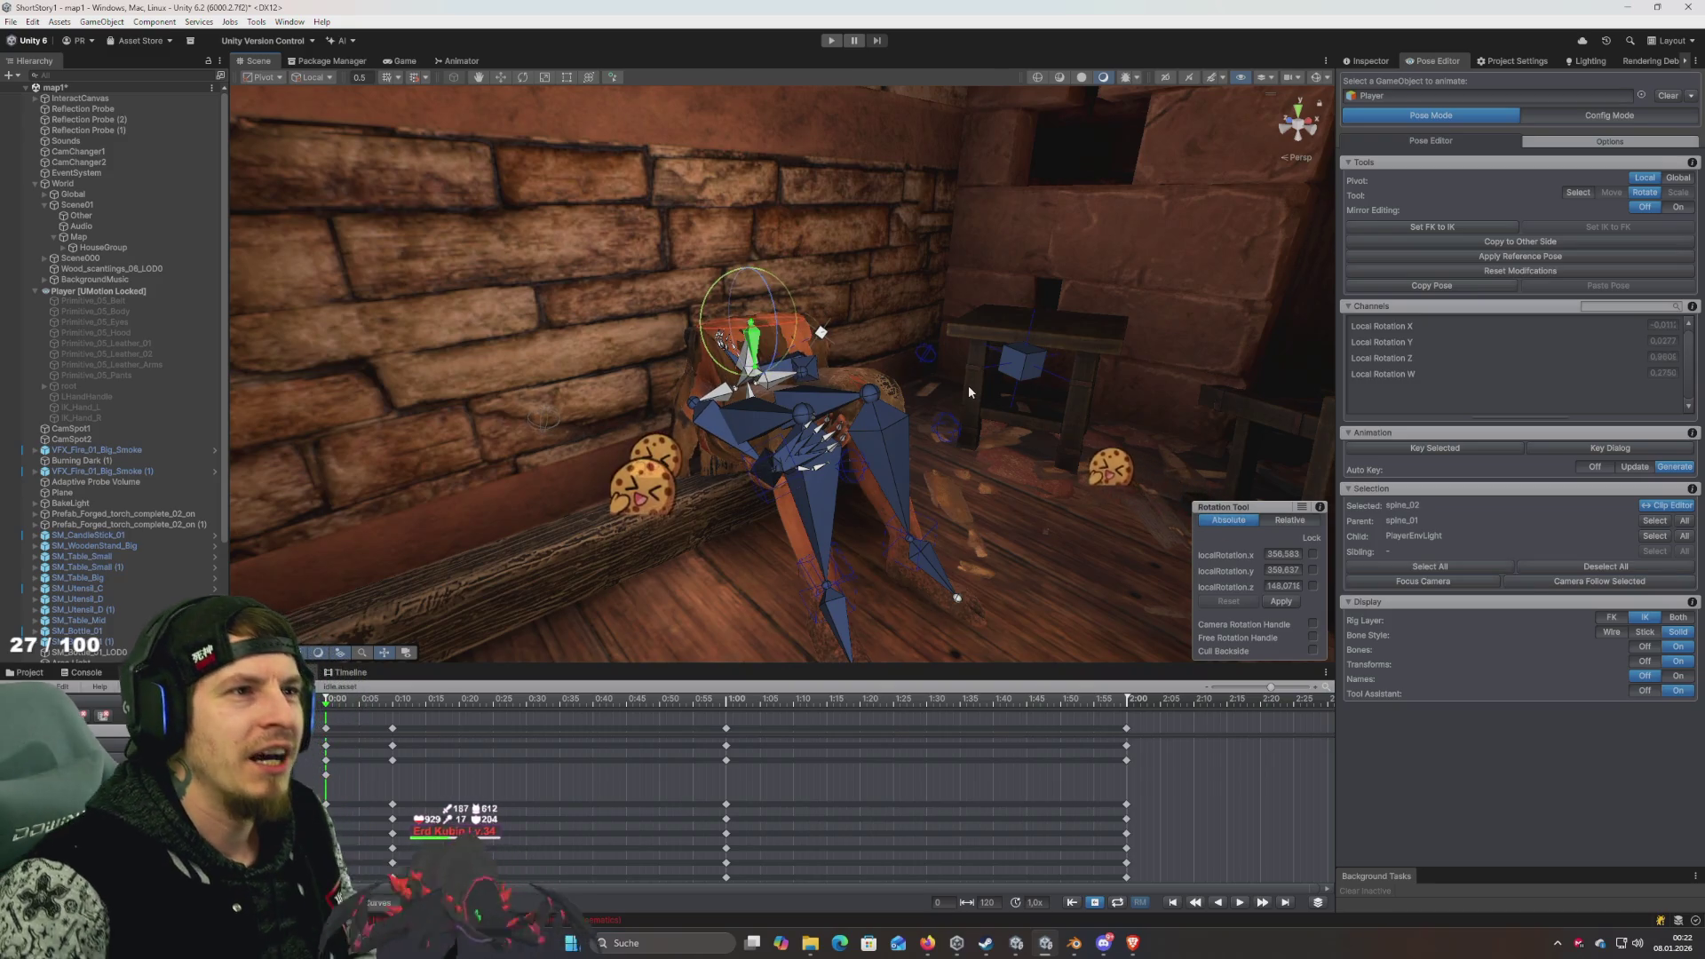